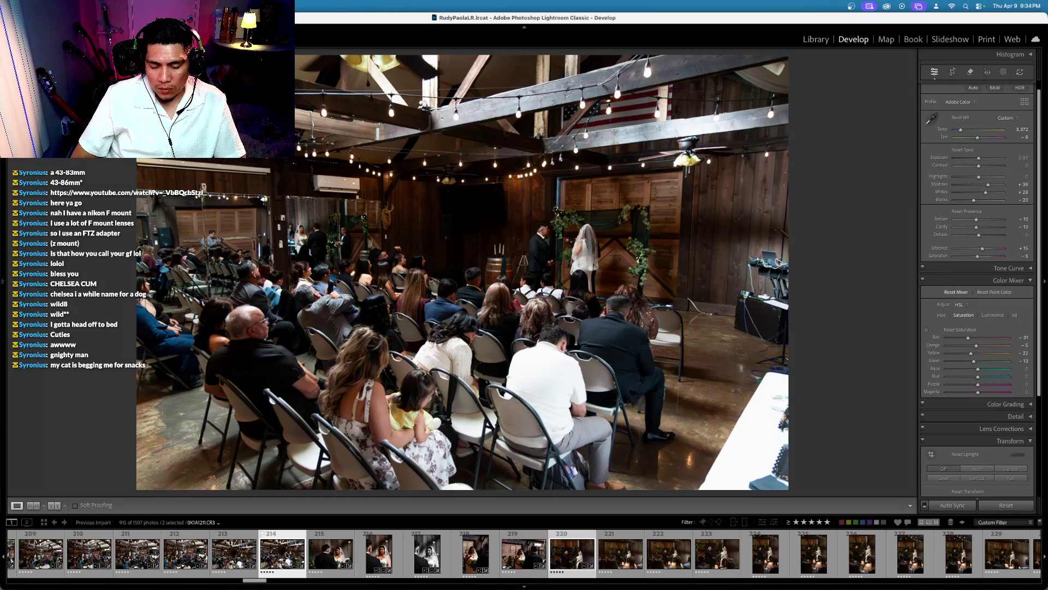
Step: Open the altar photo of the couple and commit a crop
left_click(572, 554)
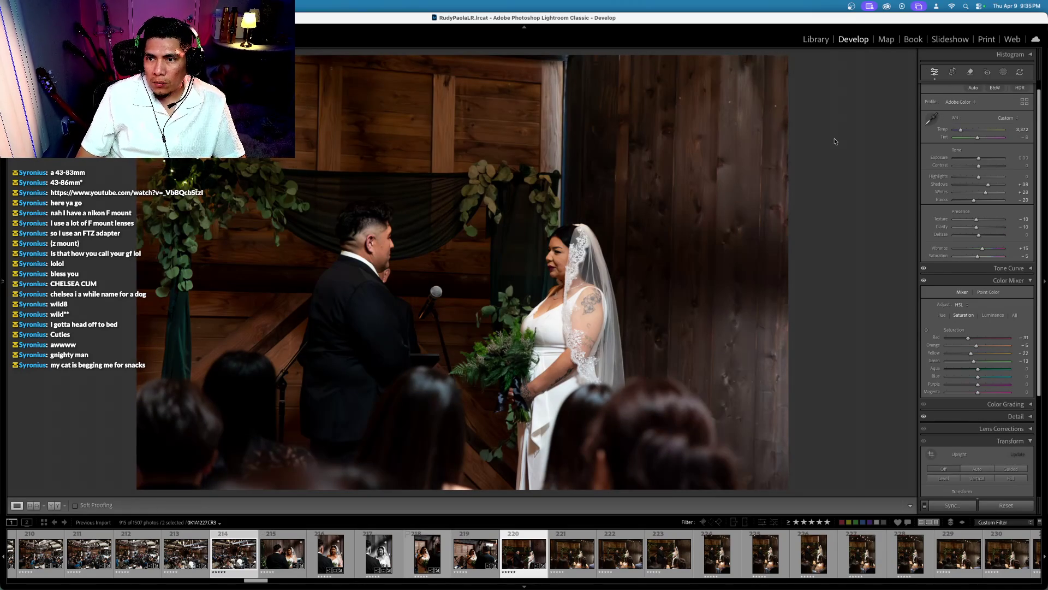
key("r")
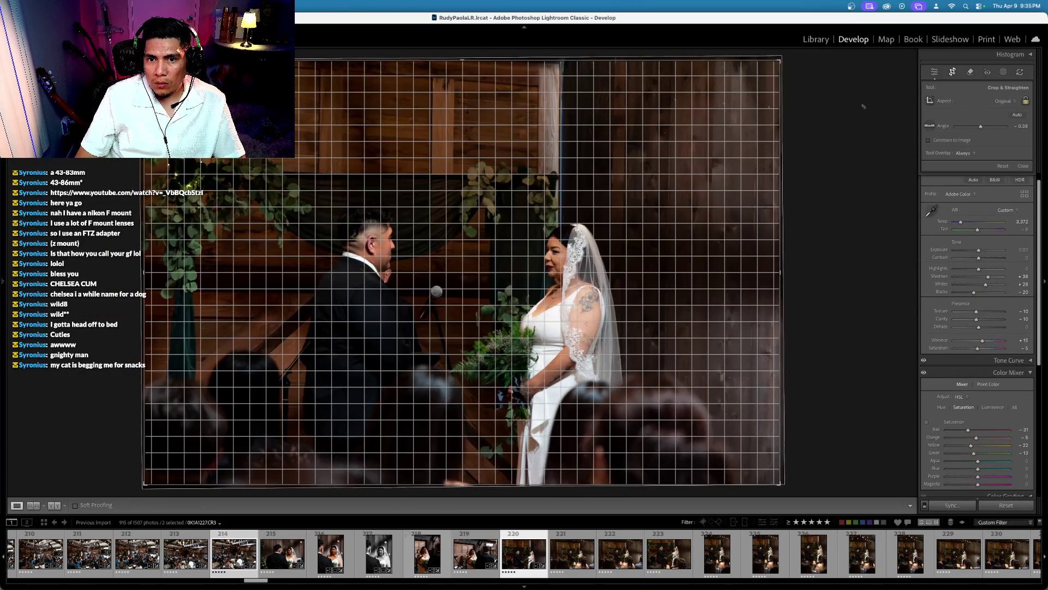
key("Return")
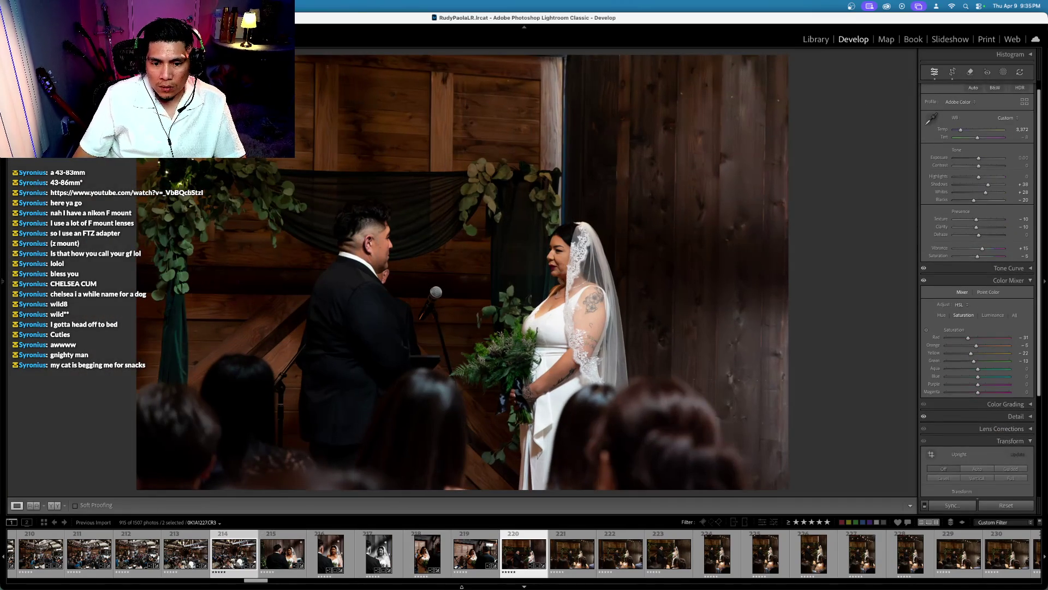
Step: Select the ceremony photos through 237, cancel Sync, and move to an unedited photo
left_click(566, 557)
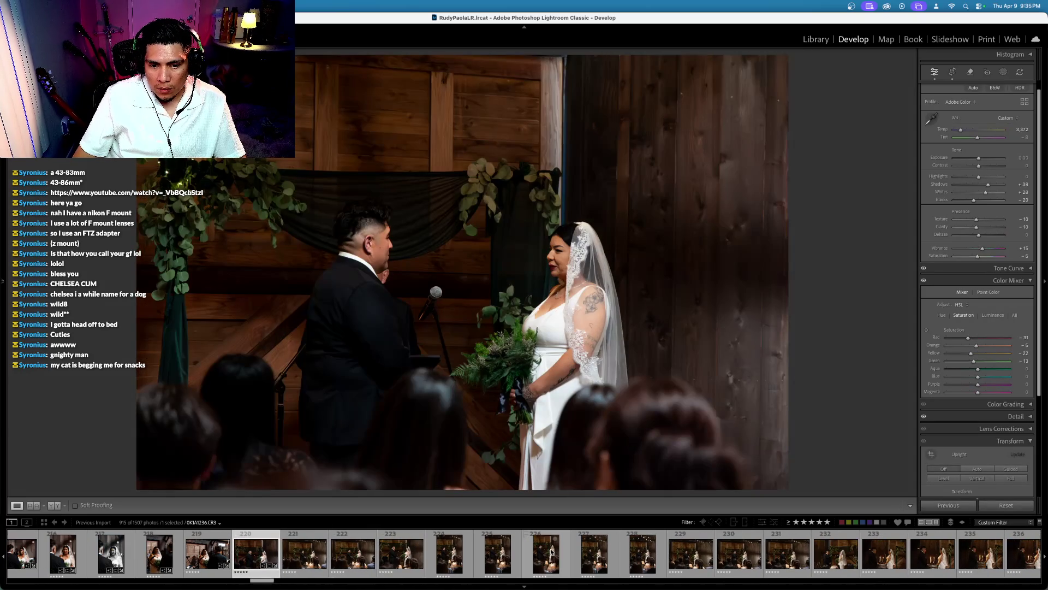
scroll(551, 552, "down", 5)
scroll(551, 552, "down", 5)
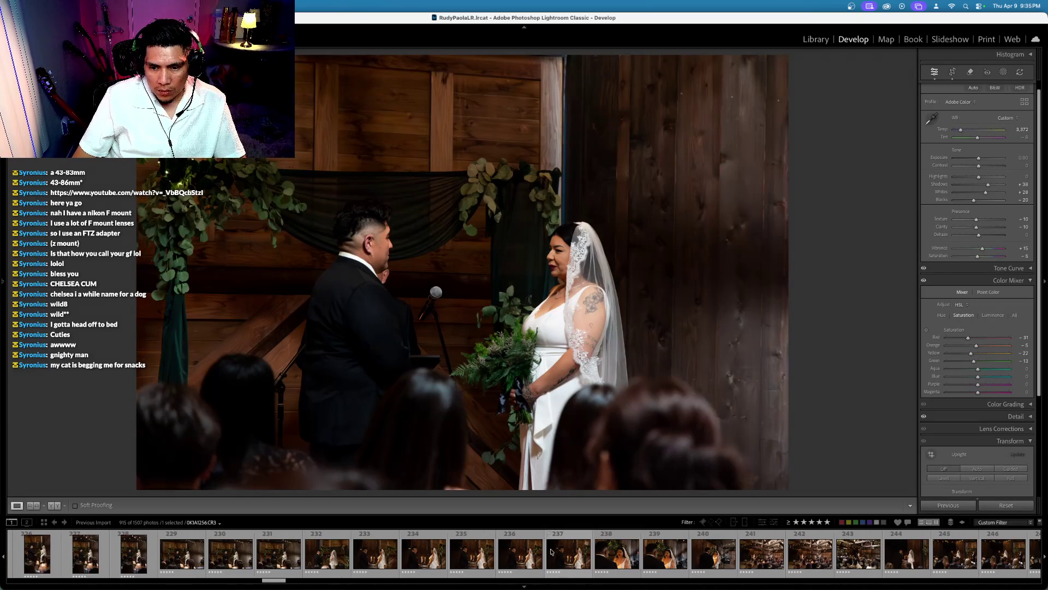
left_click(555, 553, "shift")
key("super+shift+s")
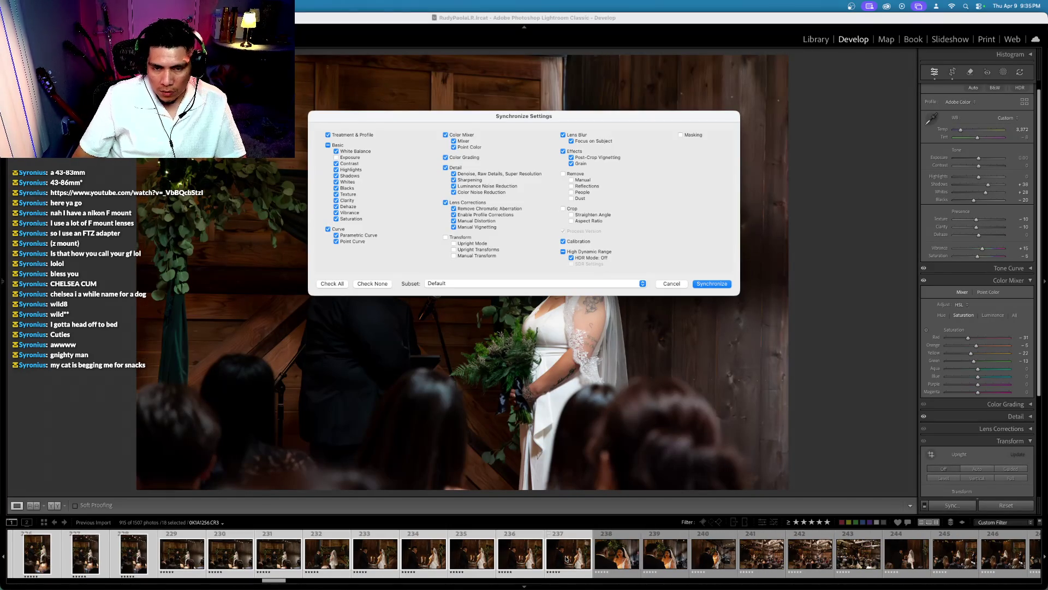
left_click(675, 284)
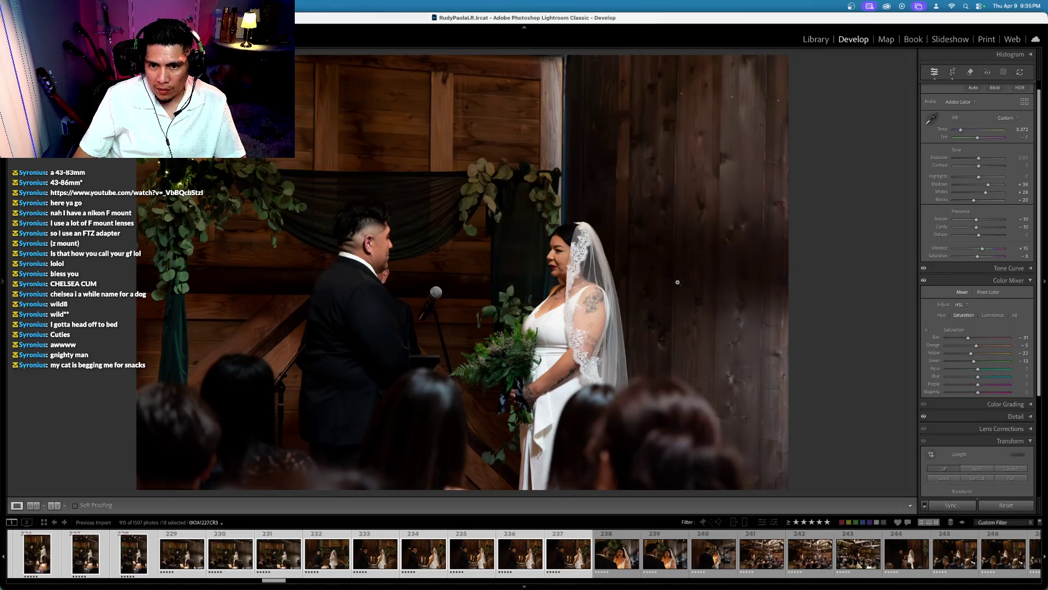
key("Left")
key("Left")
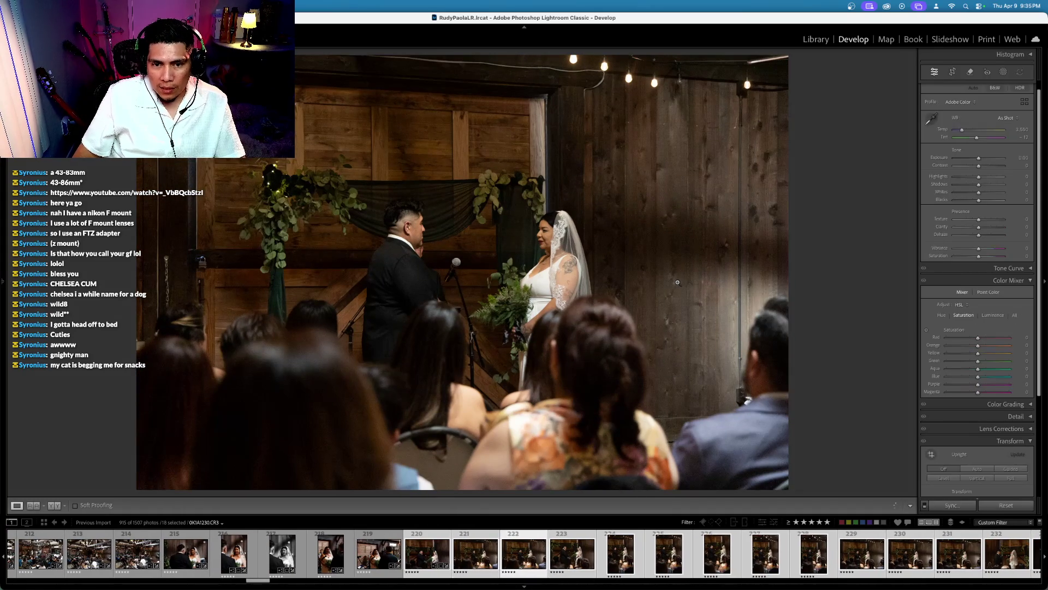
Step: Rate several ceremony shots 4 stars while stepping through the filmstrip
key("Right")
key("Right")
key("Right")
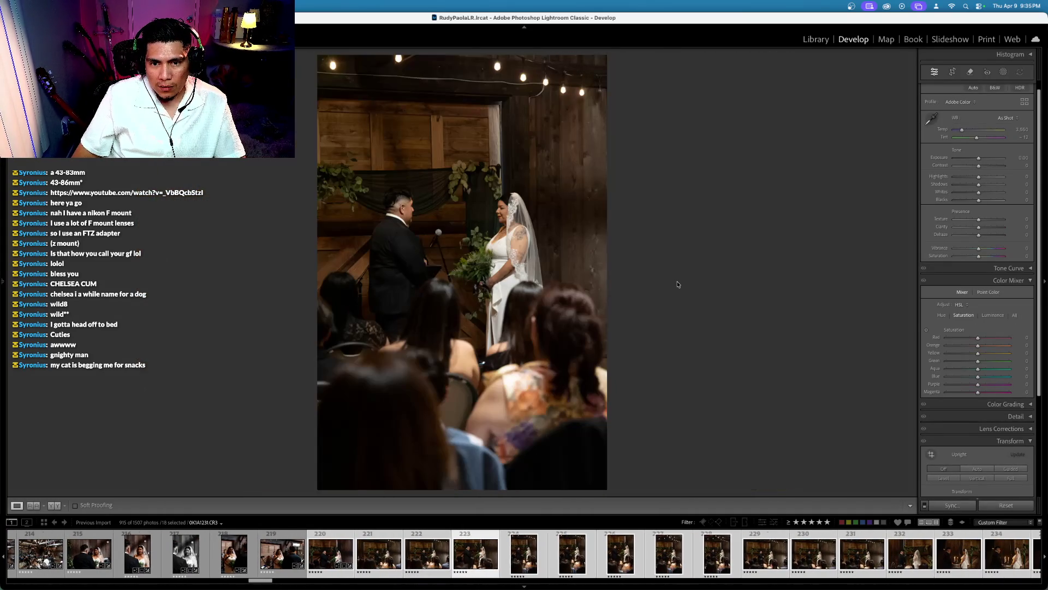
key("4")
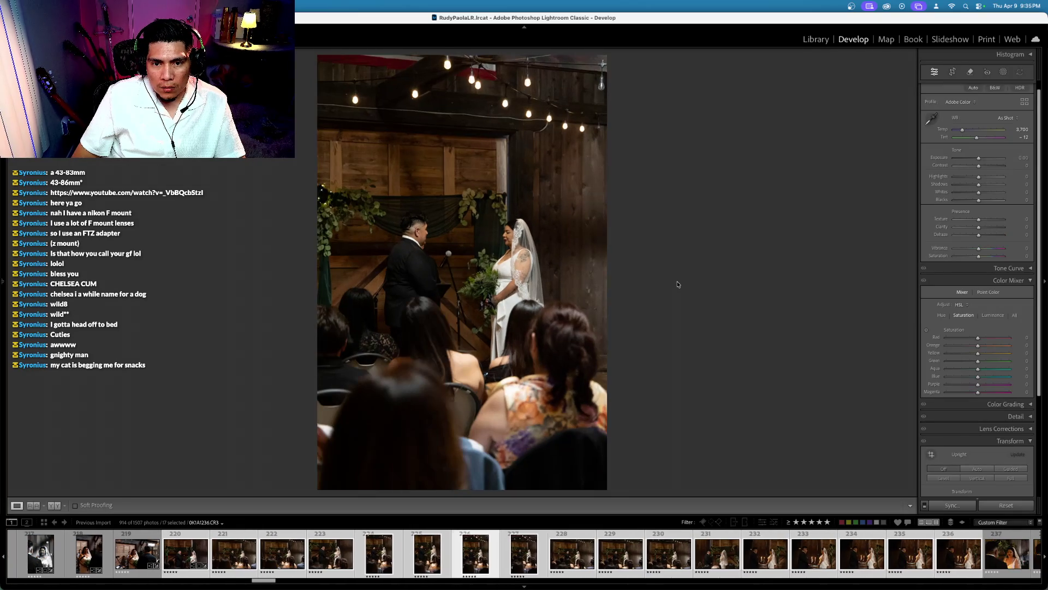
key("4")
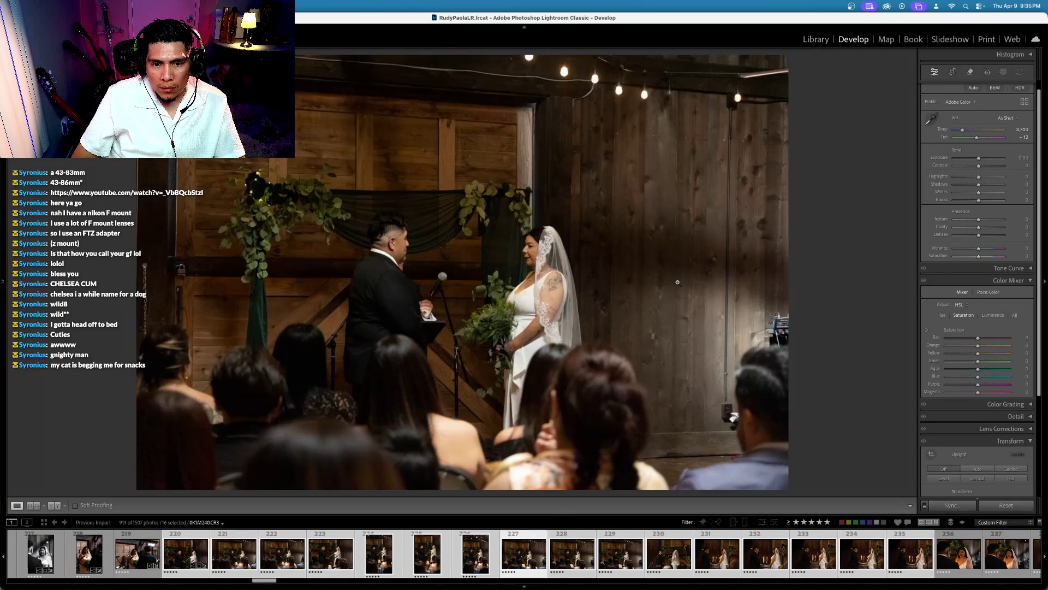
key("4")
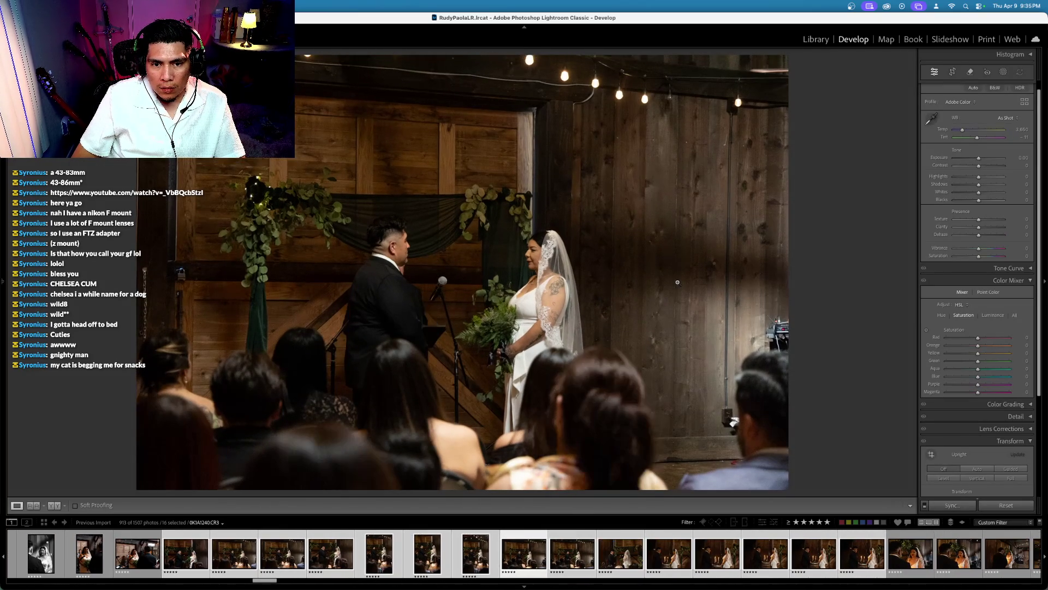
key("Right")
key("Right")
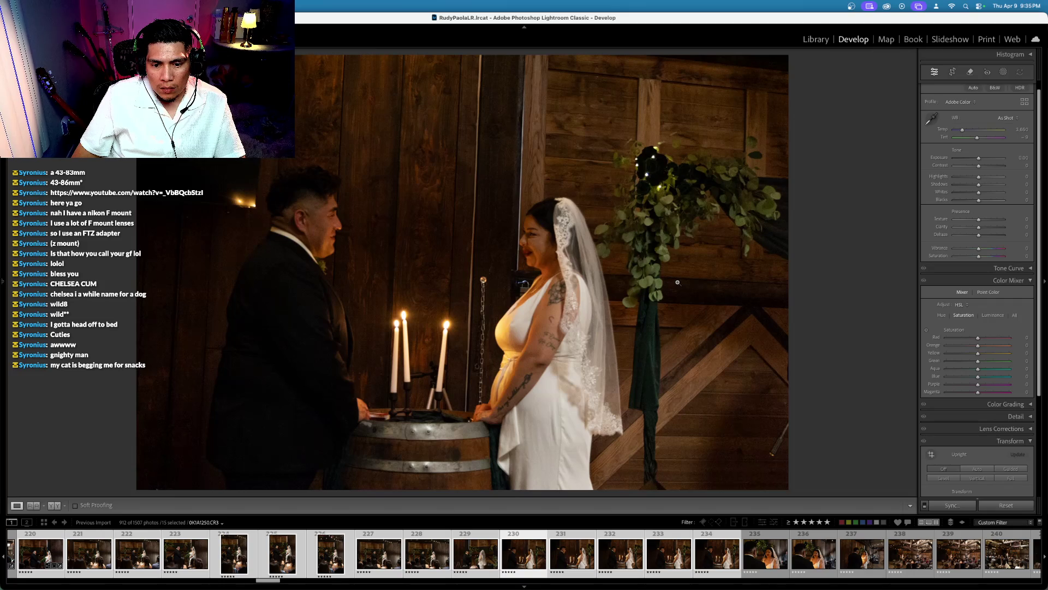
key("Right")
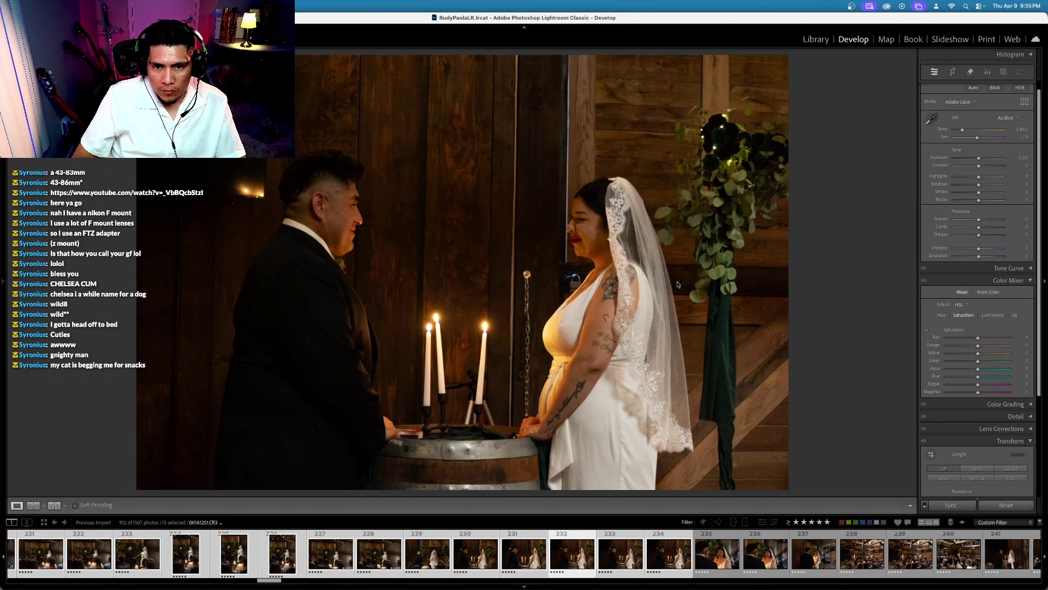
key("Right")
key("Right")
key("Right")
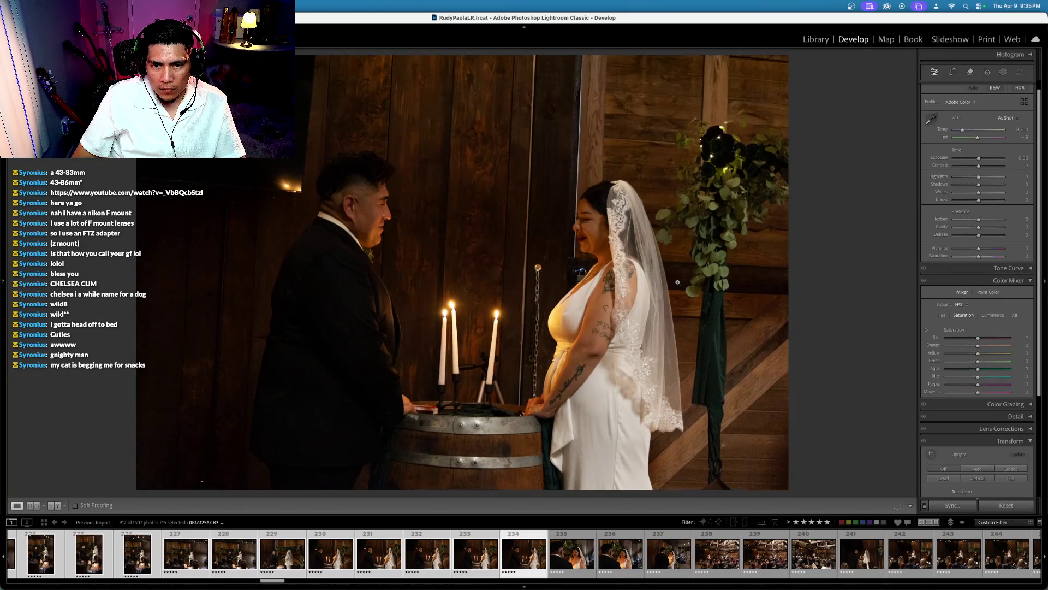
key("Right")
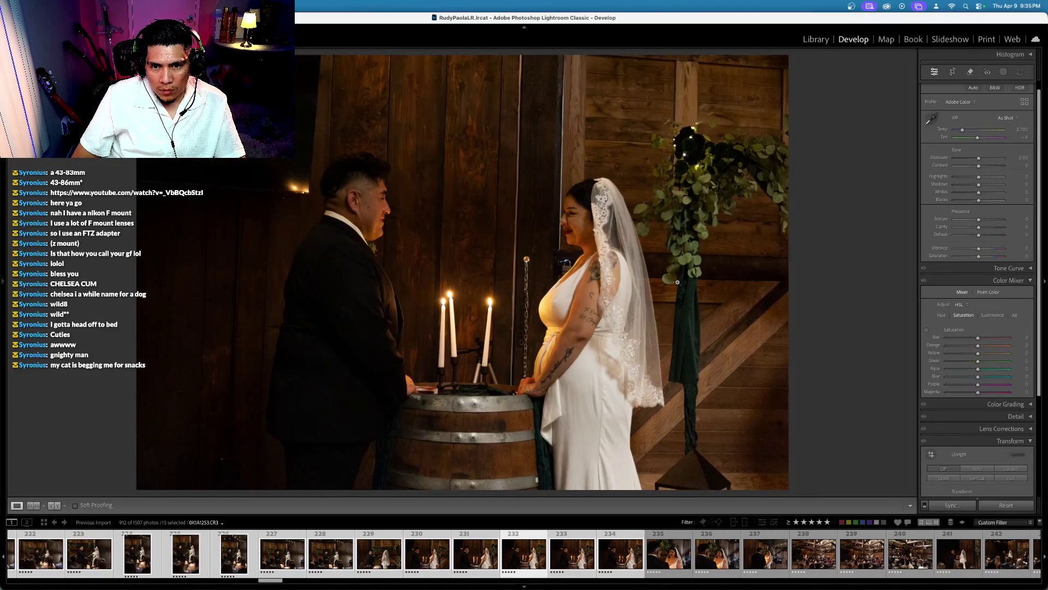
key("x")
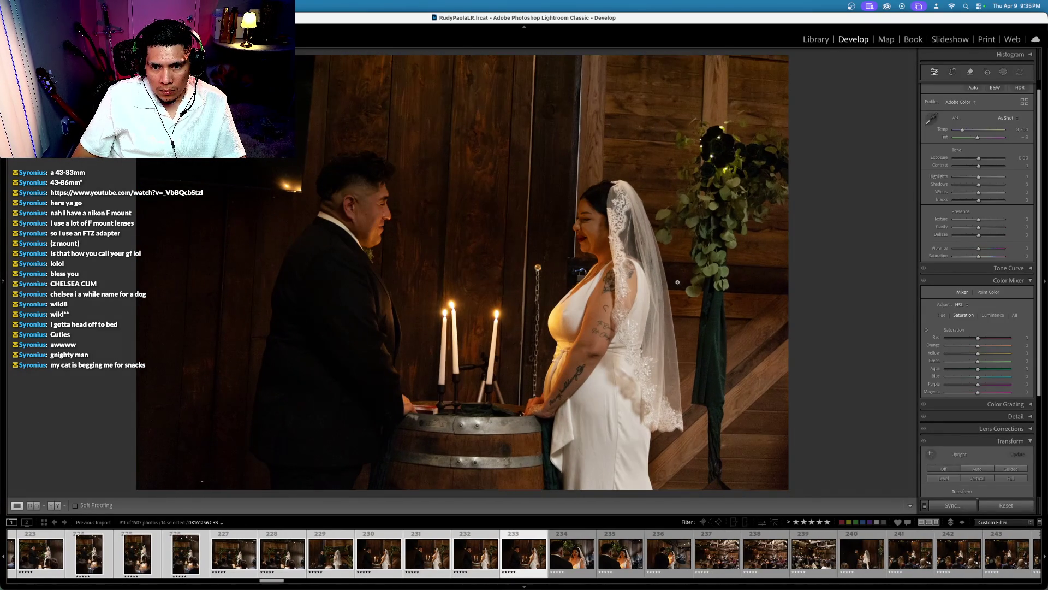
key("x")
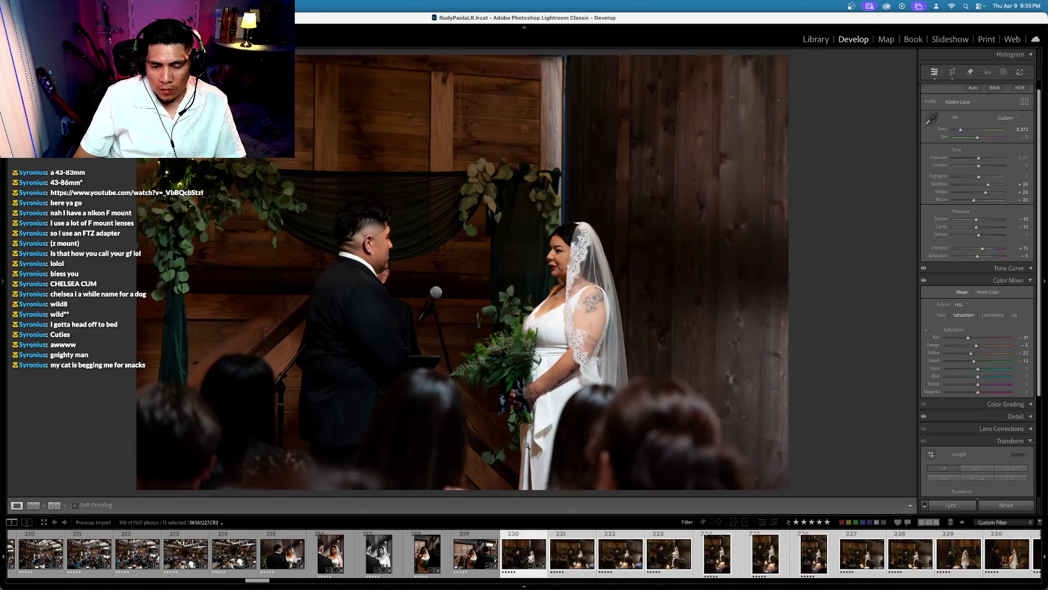
Step: Select altar photo 221 and synchronize its develop settings across the selection
left_click(572, 547)
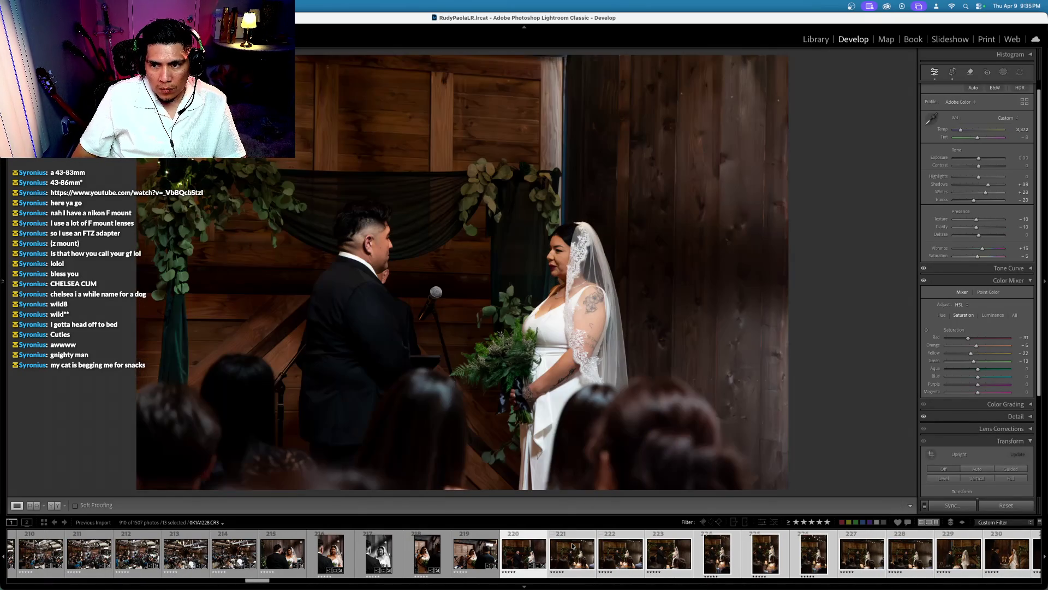
key("super+shift+s")
key("Return")
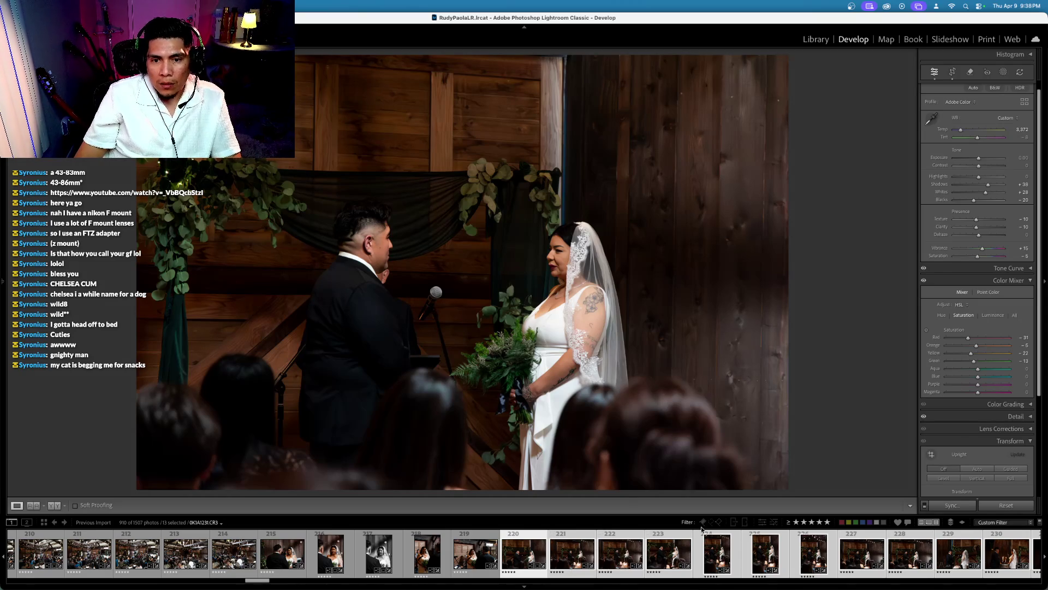
key("alt")
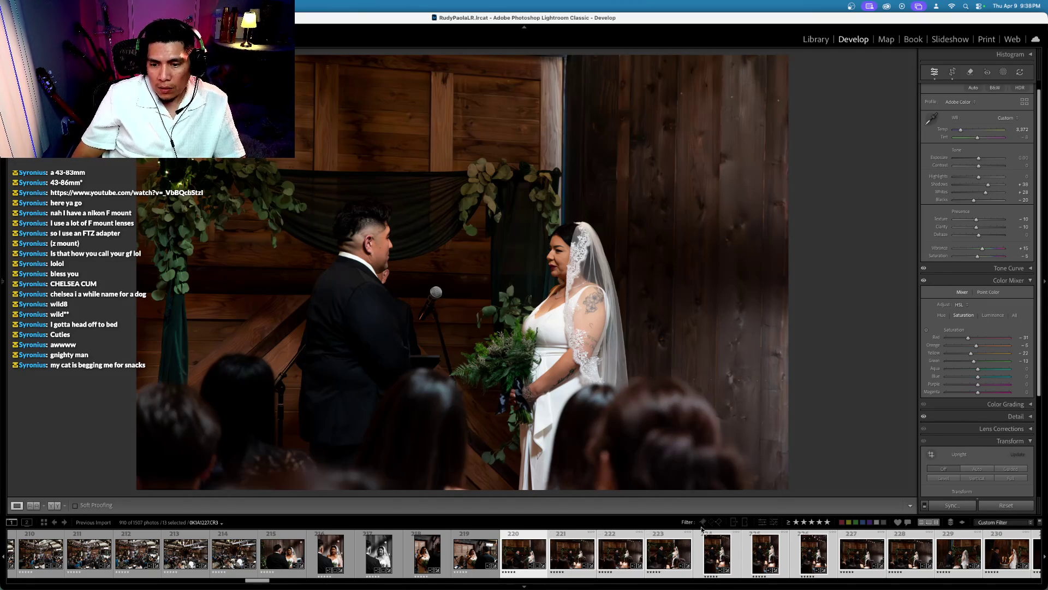
Step: Make one ceremony photo black and white with more contrast, and brighten the next slightly
key("Right")
key("Right")
key("Right")
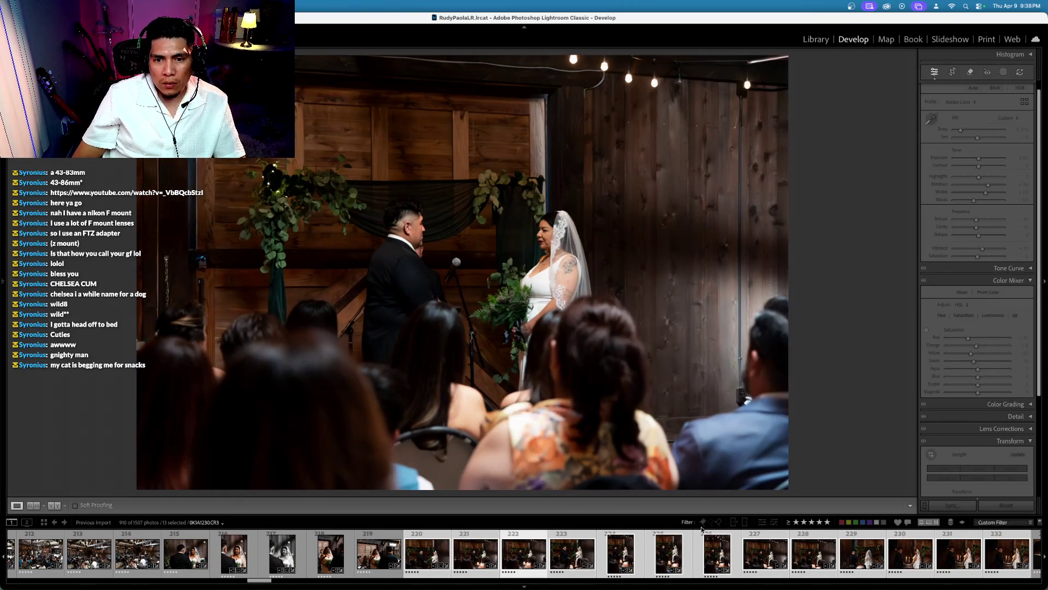
key("Left")
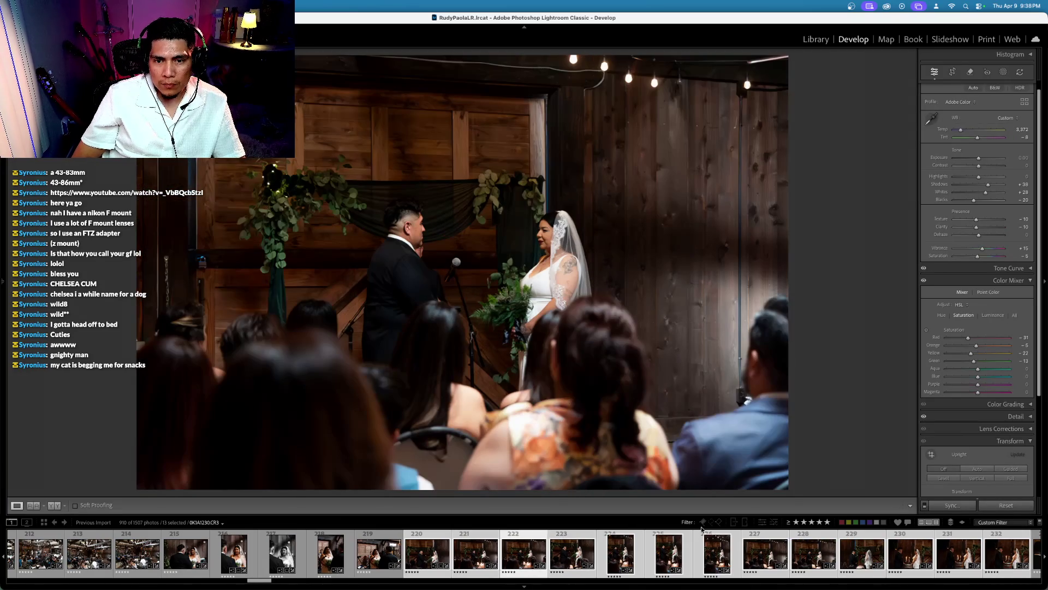
left_click_drag(978, 256, 953, 256)
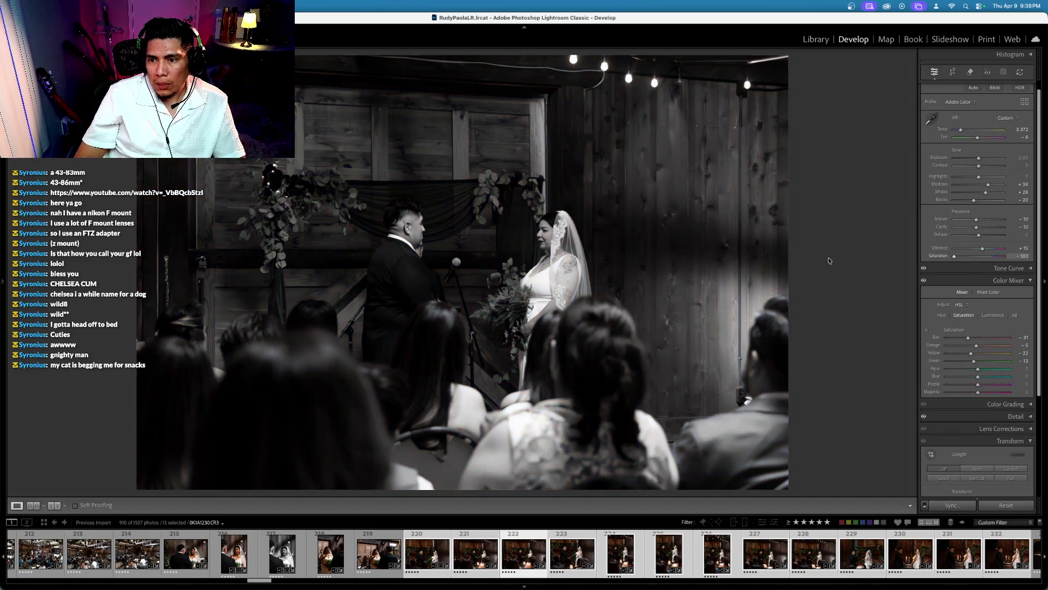
left_click_drag(978, 165, 983, 159)
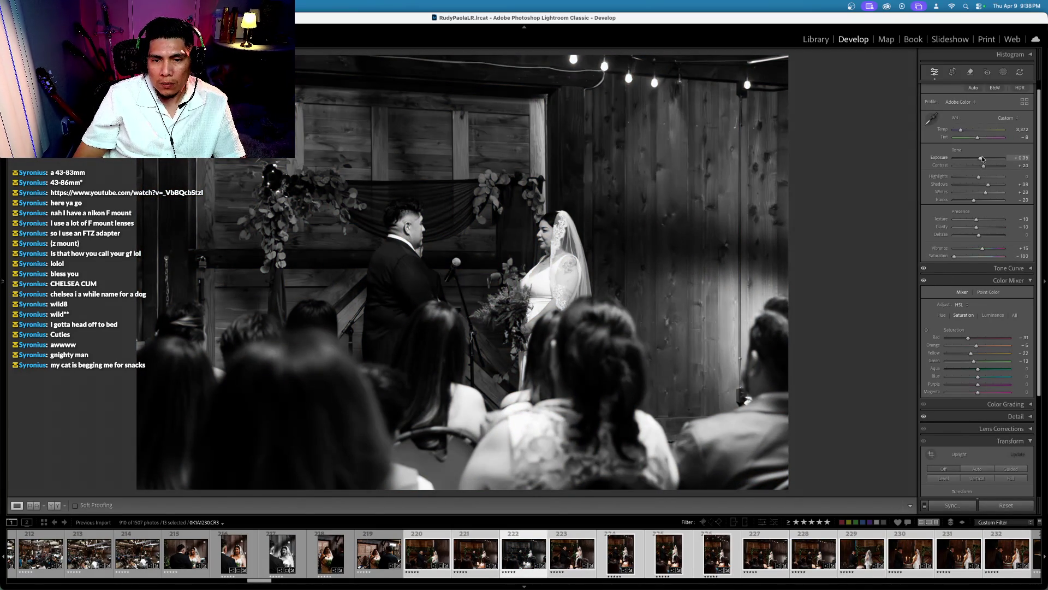
key("Right")
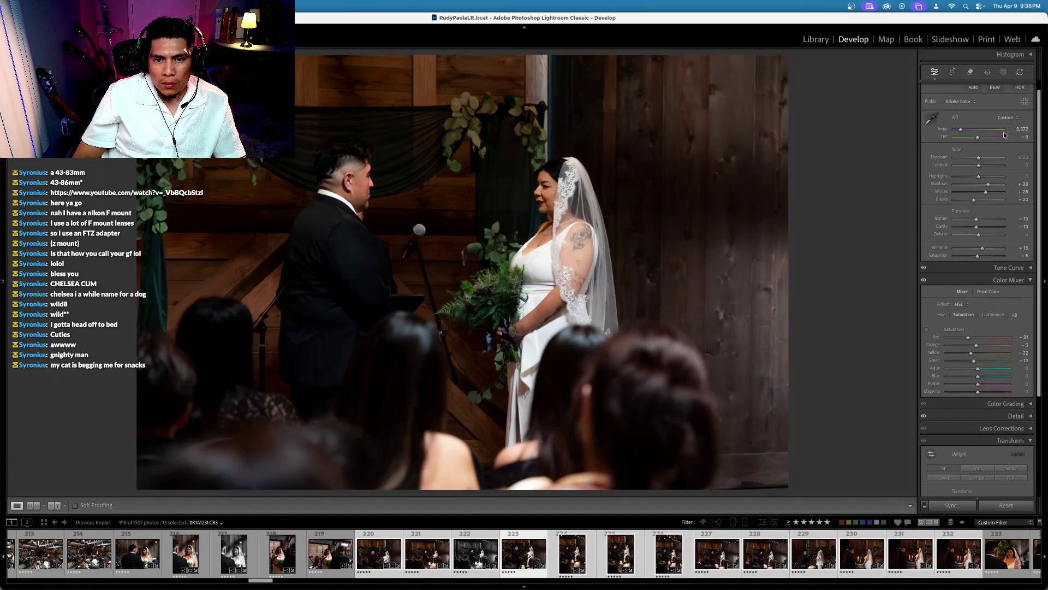
left_click_drag(940, 158, 937, 157)
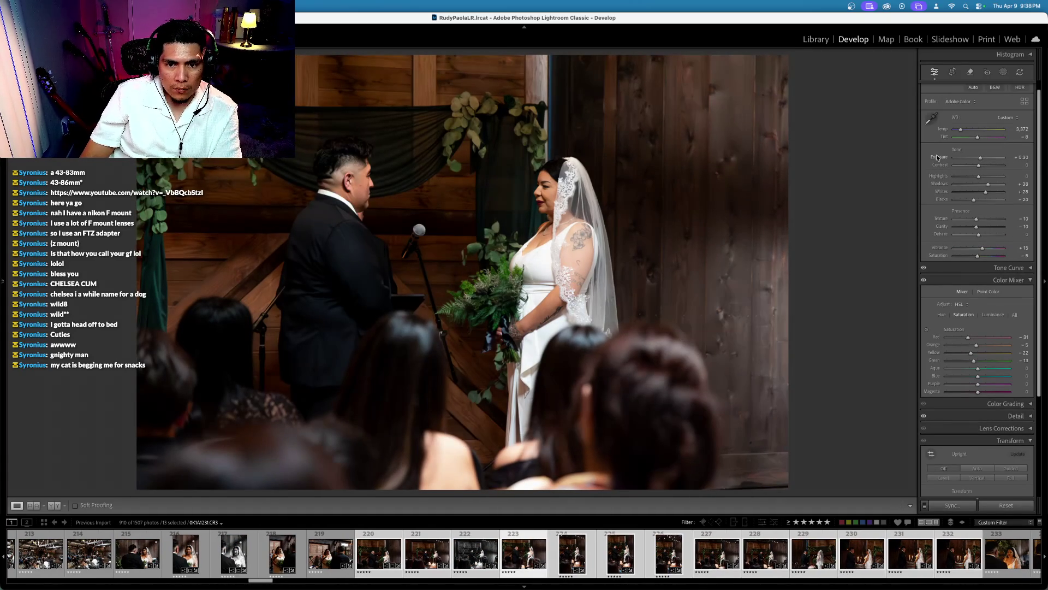
Step: Advance through the series to candle-and-barrel photo 0K1A1250 and open its crop tool
key("Right")
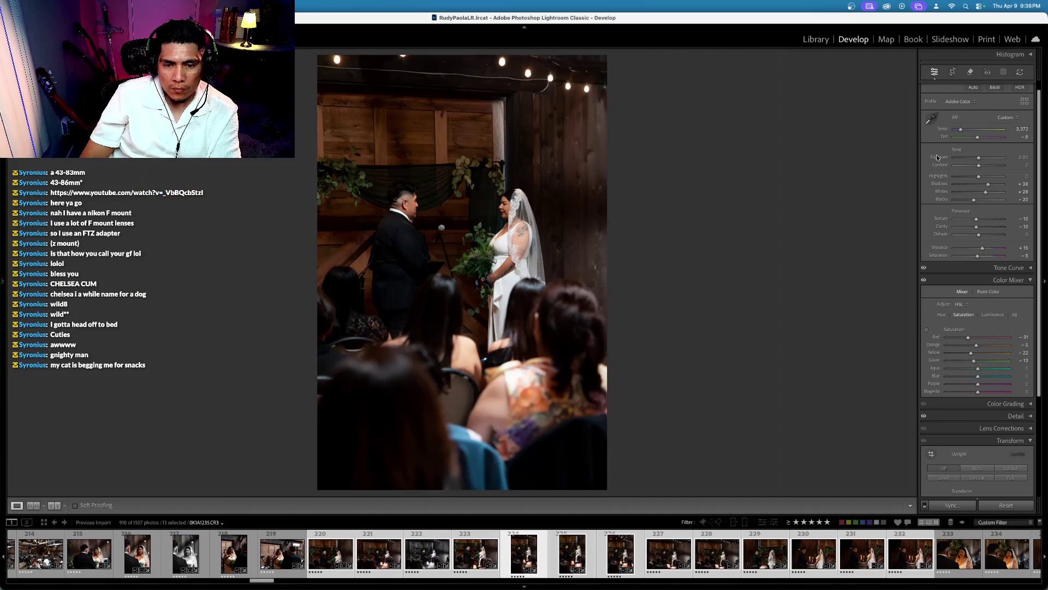
key("Right")
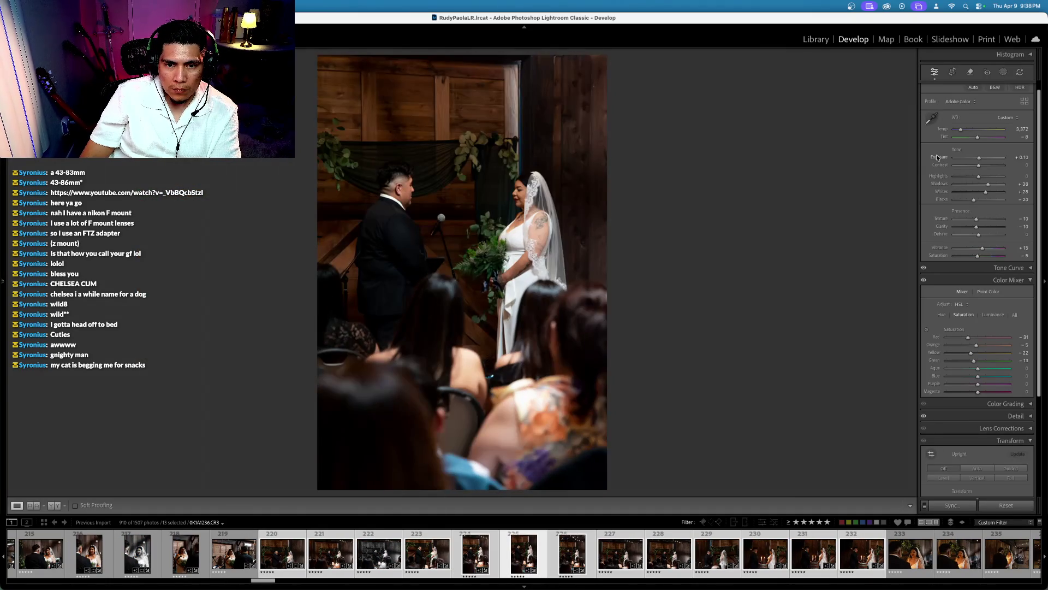
key("Right")
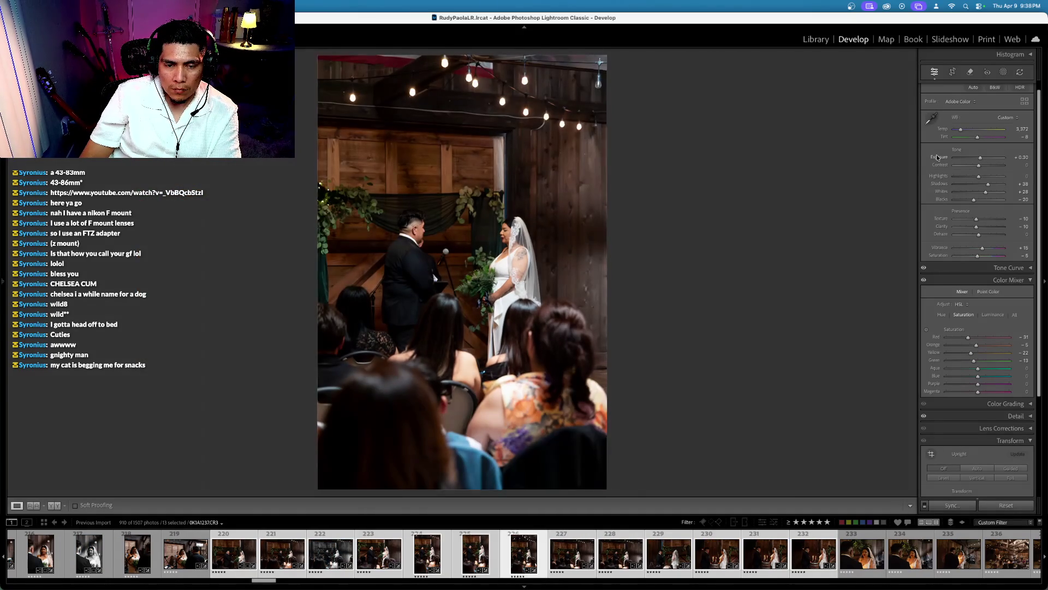
key("Right")
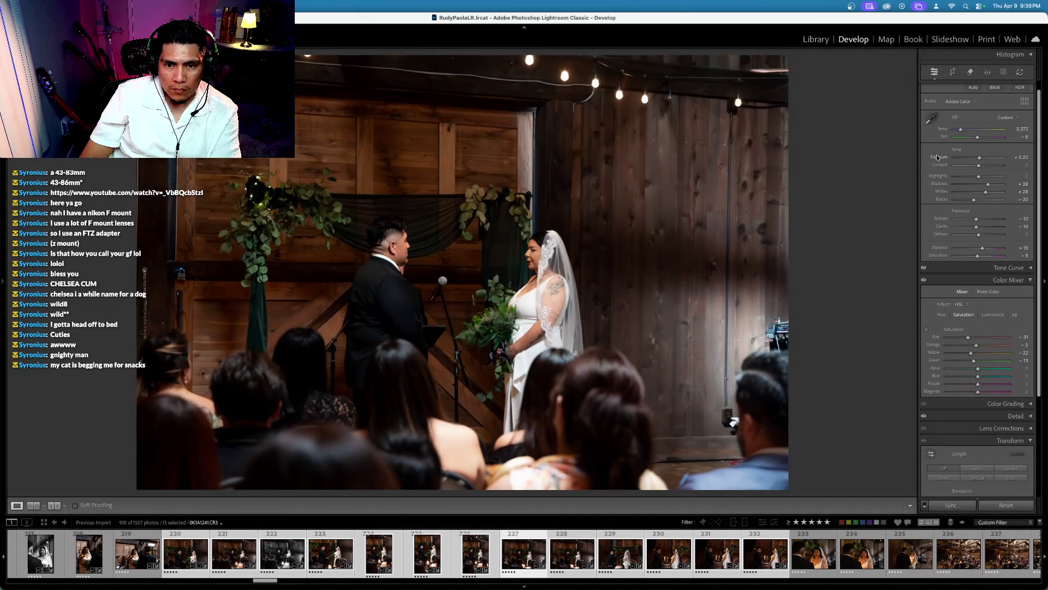
key("Right")
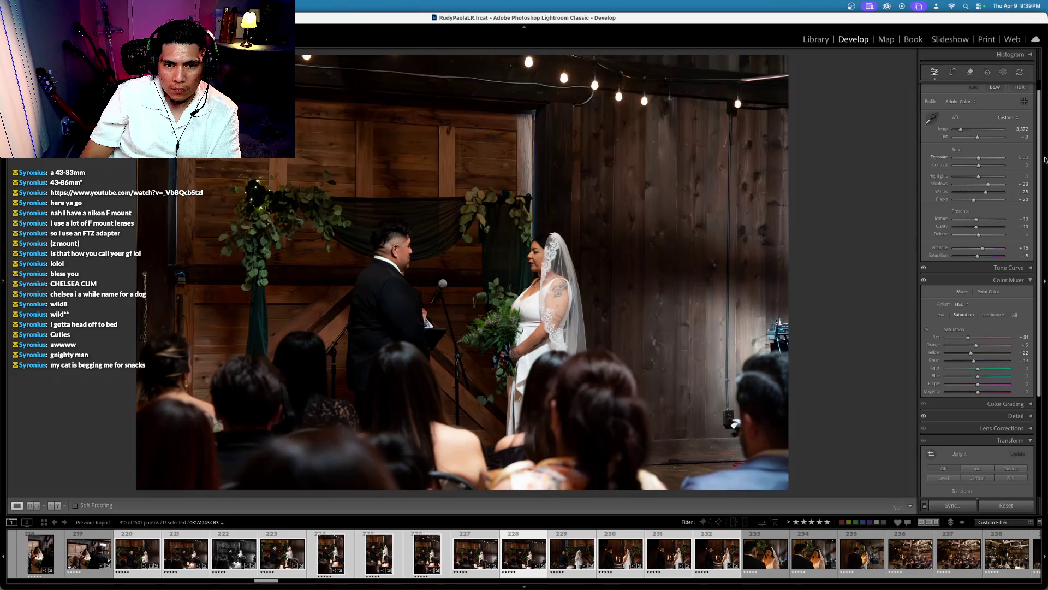
key("Right")
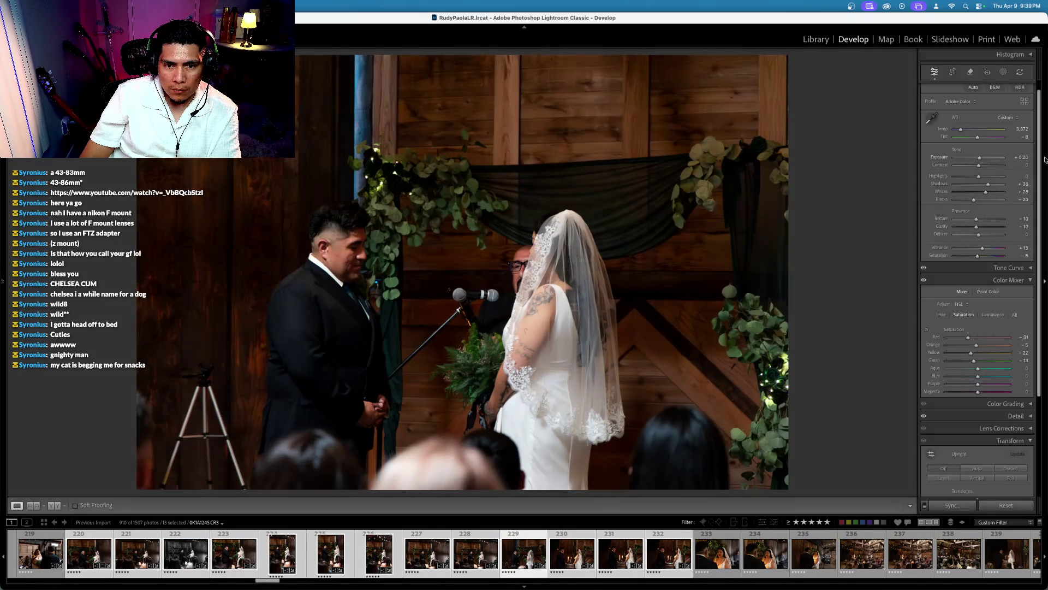
key("Right")
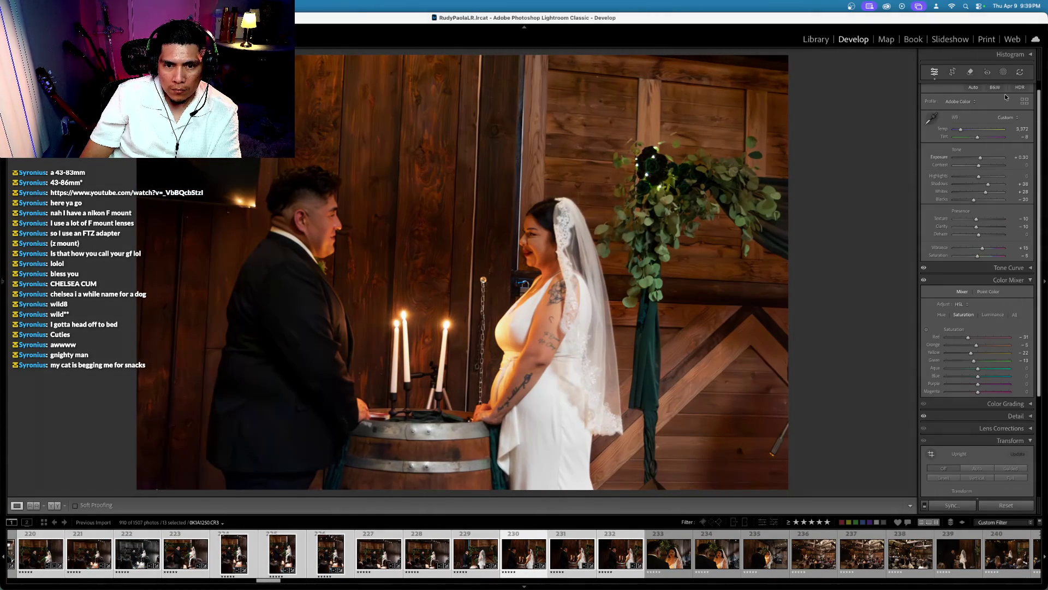
left_click(952, 71)
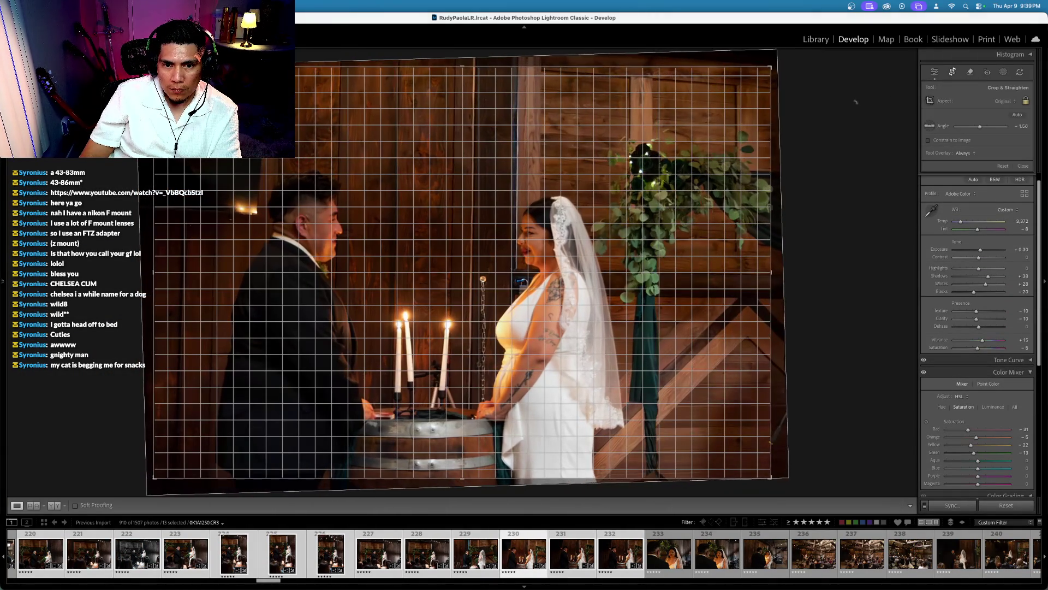
Step: Apply the -1.56 straightened crop and tone the candle photo to exposure +0.40, shadows +33
key("Return")
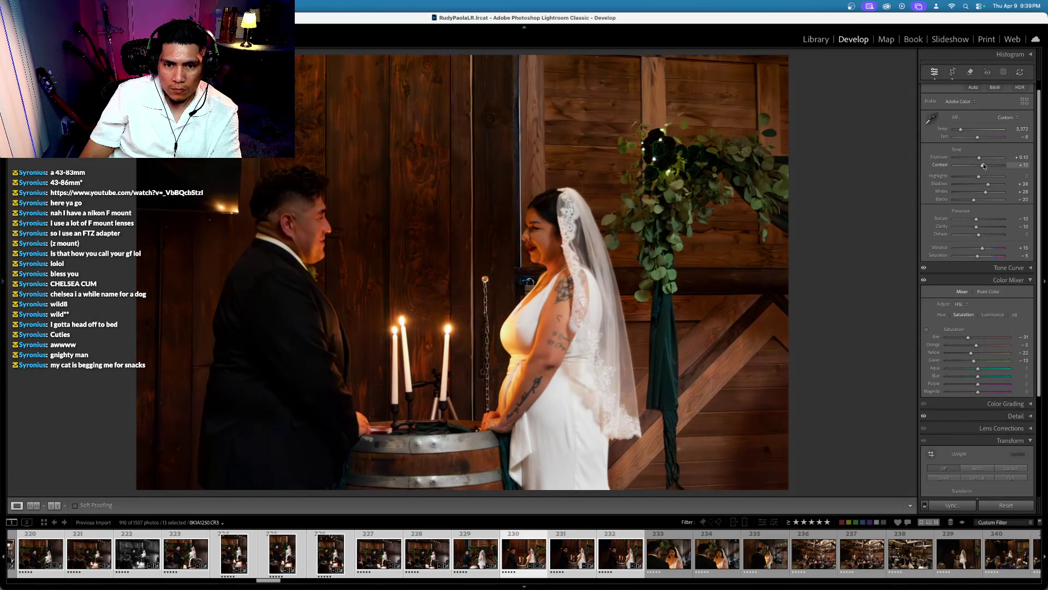
scroll(978, 191, "up", 1)
scroll(942, 195, "down", 1)
scroll(942, 195, "down", 1)
scroll(941, 194, "up", 2)
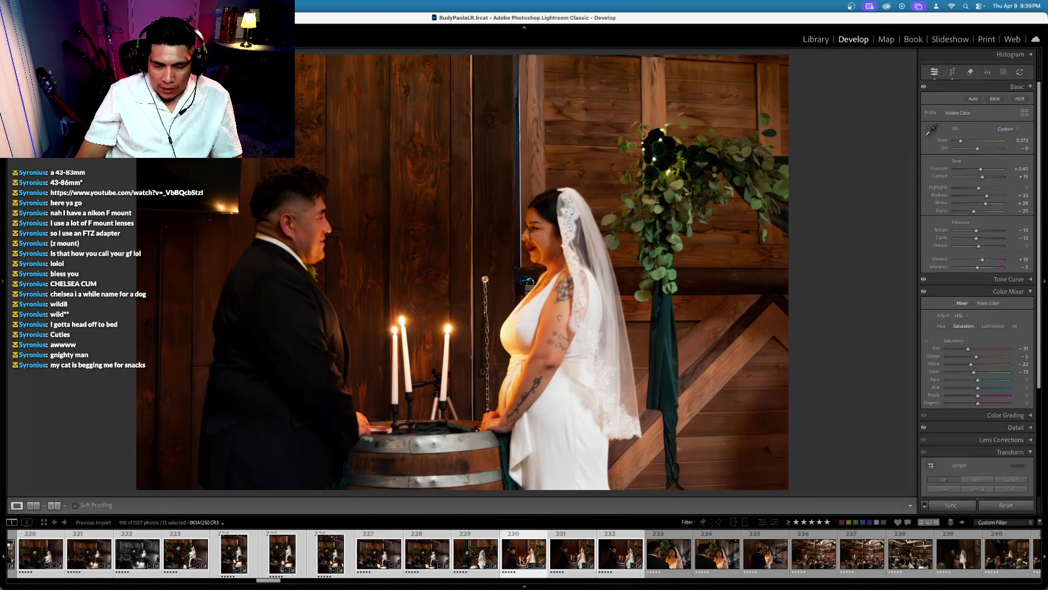
Step: Select the candle photo through photo 235 and bring up Synchronize Settings for six photos
left_click(523, 553)
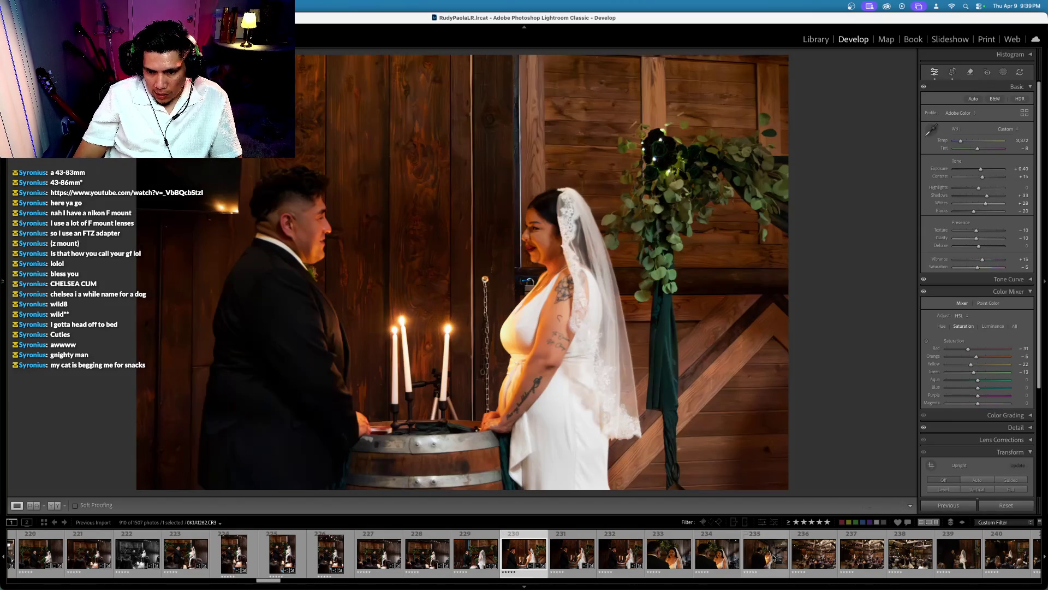
left_click(773, 558, "shift")
key("super+shift+s")
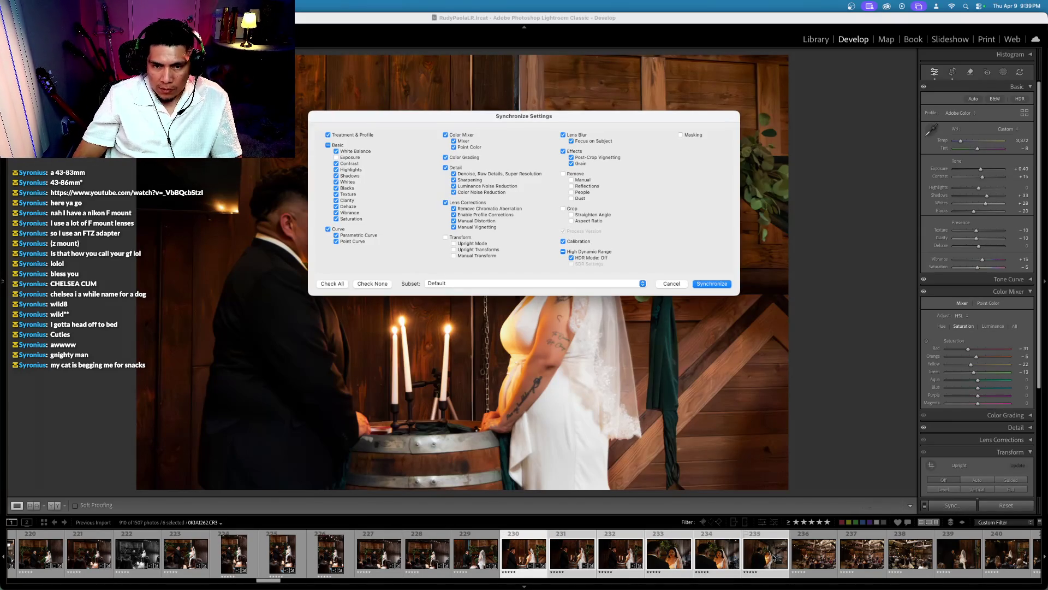
Step: Confirm Synchronize to copy the candle photo's settings onto the six selected photos
key("Return")
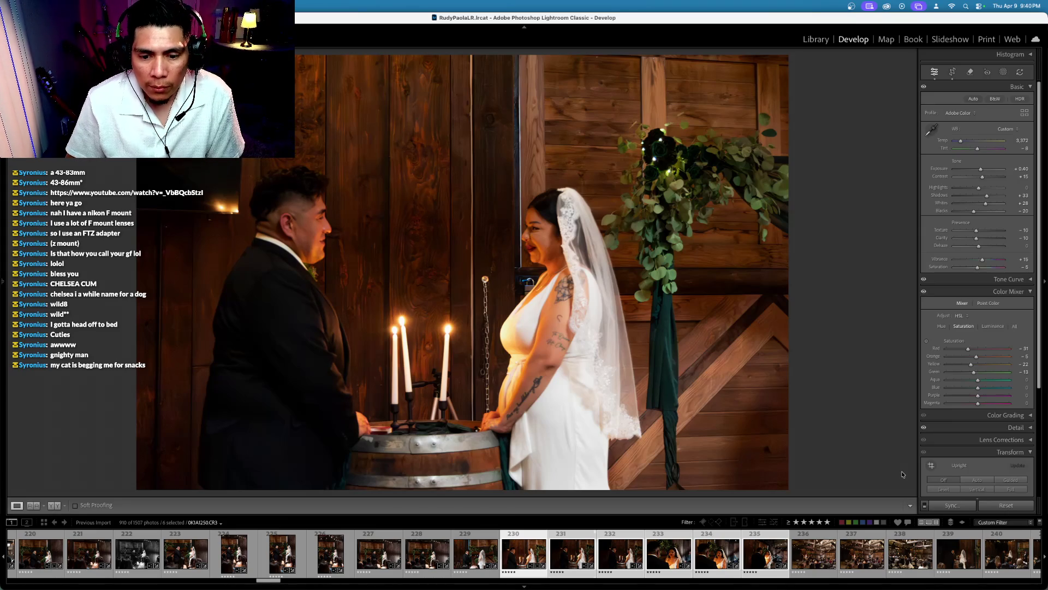
Step: Straighten and crop the next two synced photos, rotating one about two degrees
key("Right")
key("Left")
key("alt")
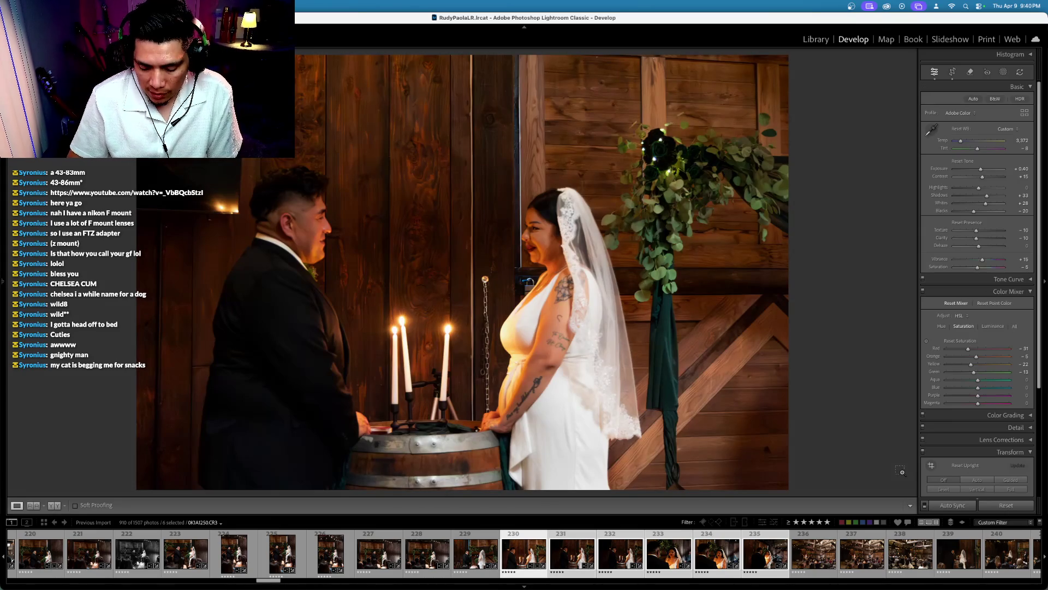
key("Right")
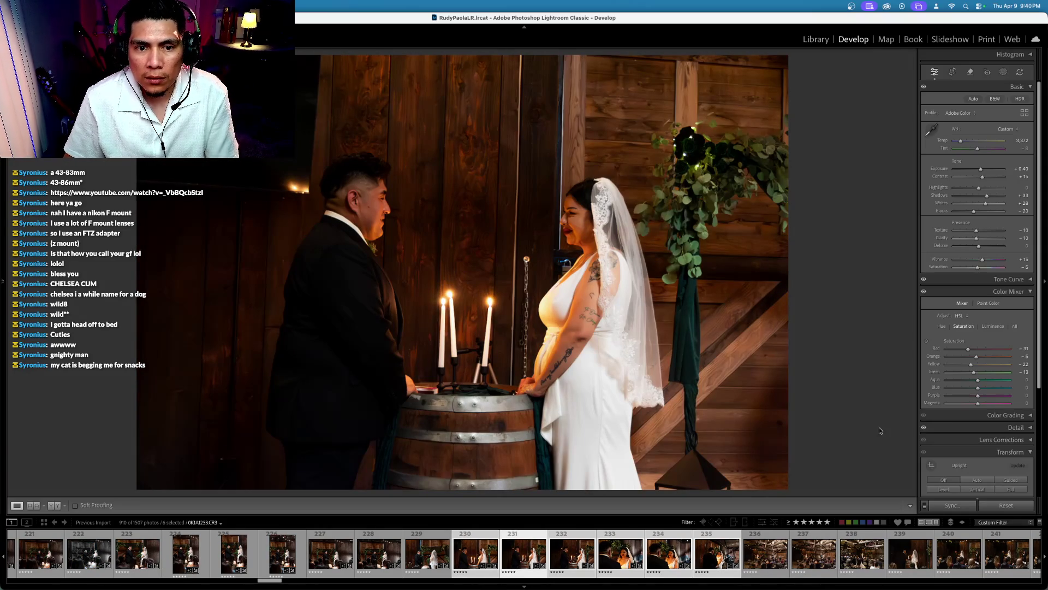
key("r")
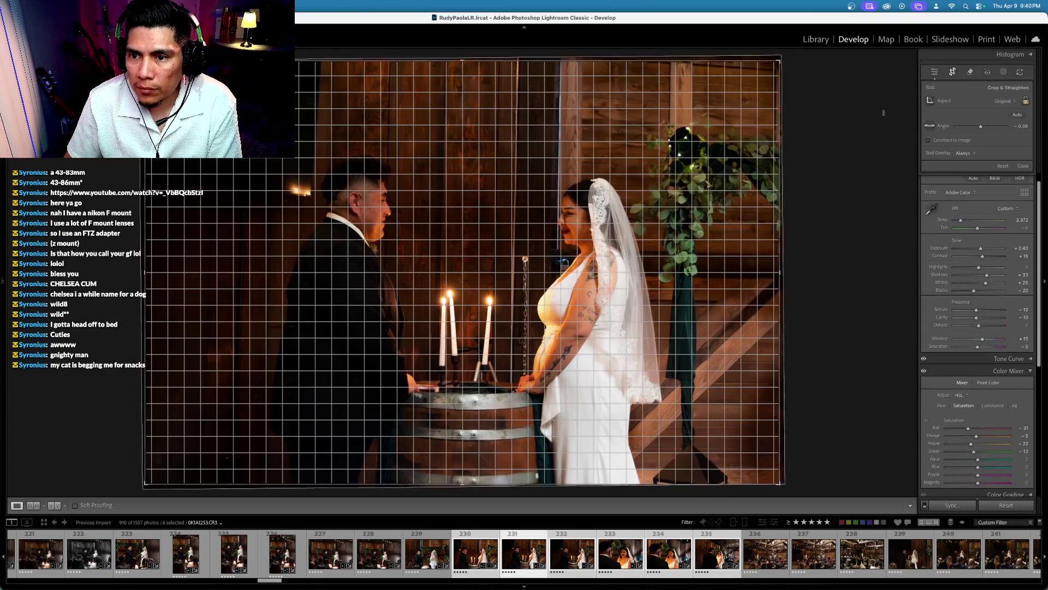
key("Return")
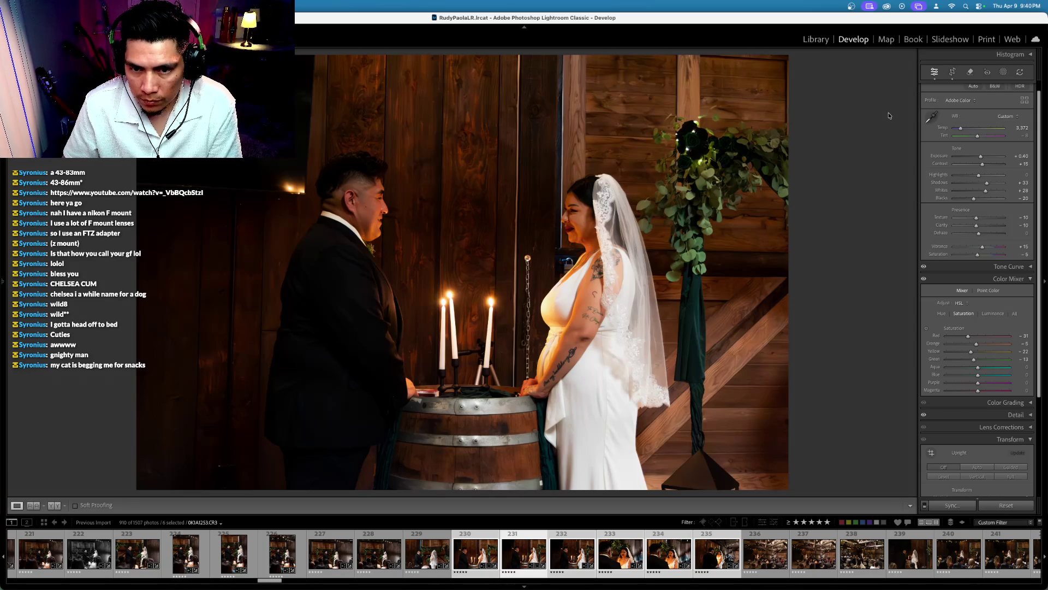
key("Right")
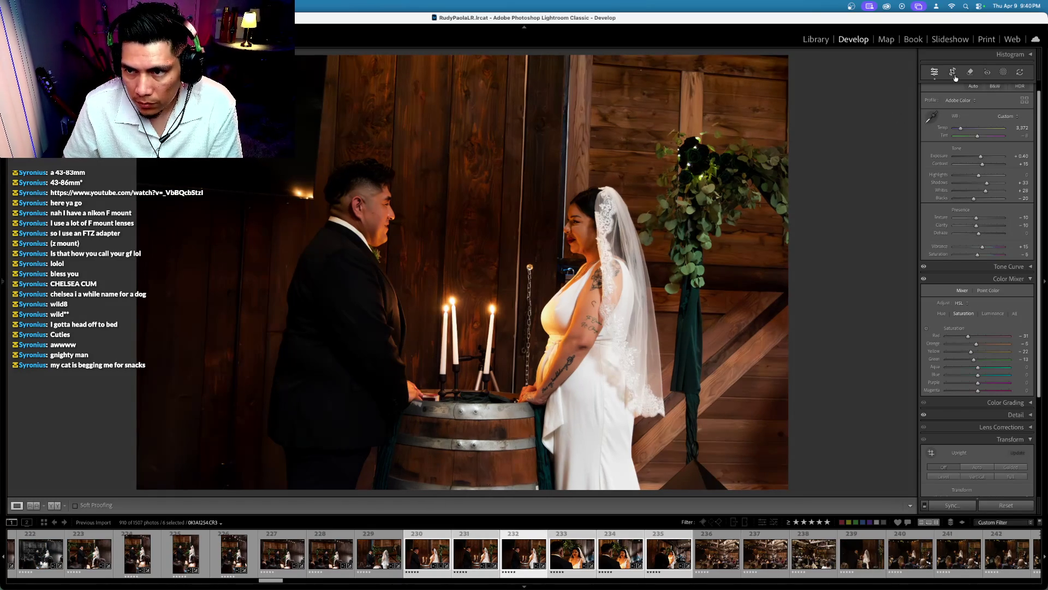
left_click(953, 71)
left_click_drag(859, 115, 849, 89)
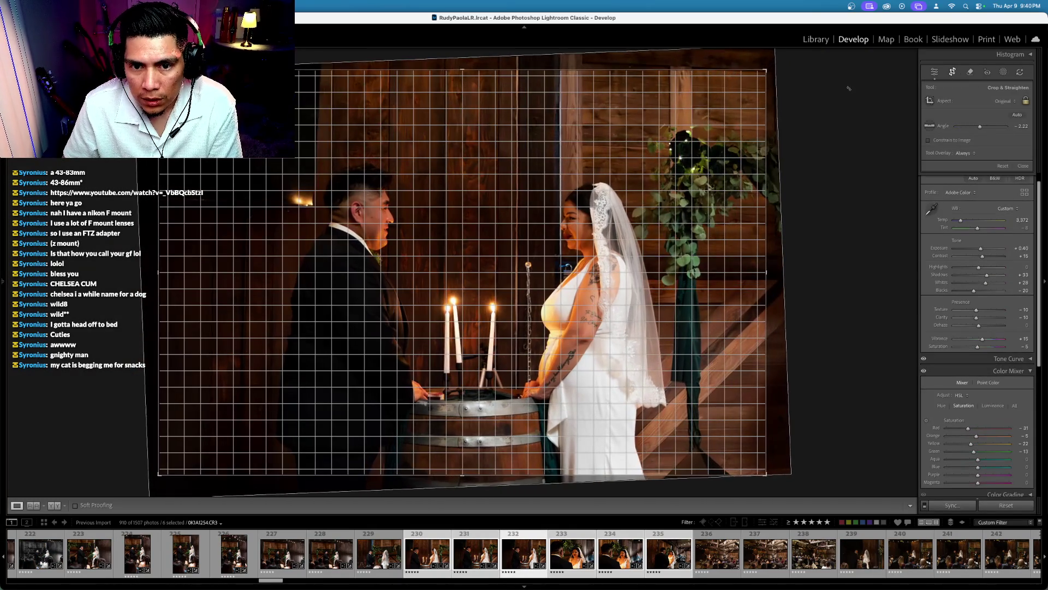
key("Return")
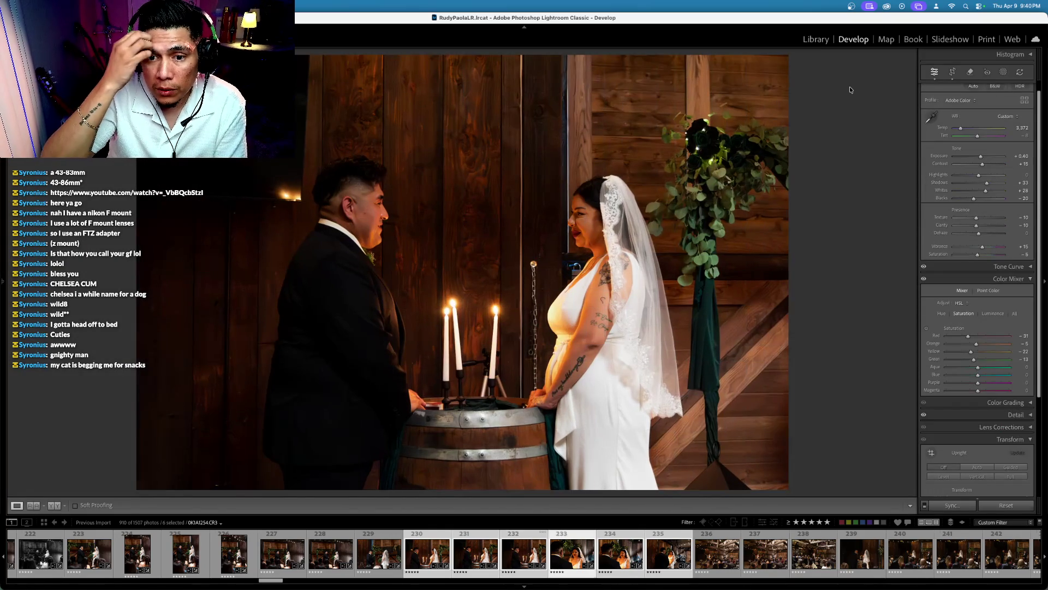
Step: Brighten the bride close-up to exposure +0.60, comparing it with the unedited version
key("Right")
key("backslash")
key("backslash")
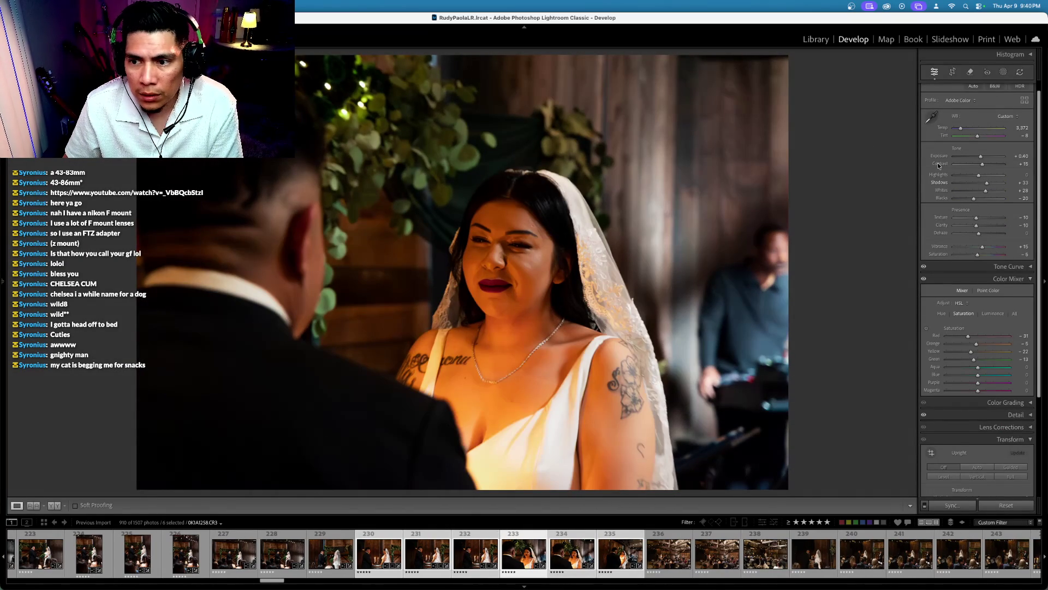
key("period")
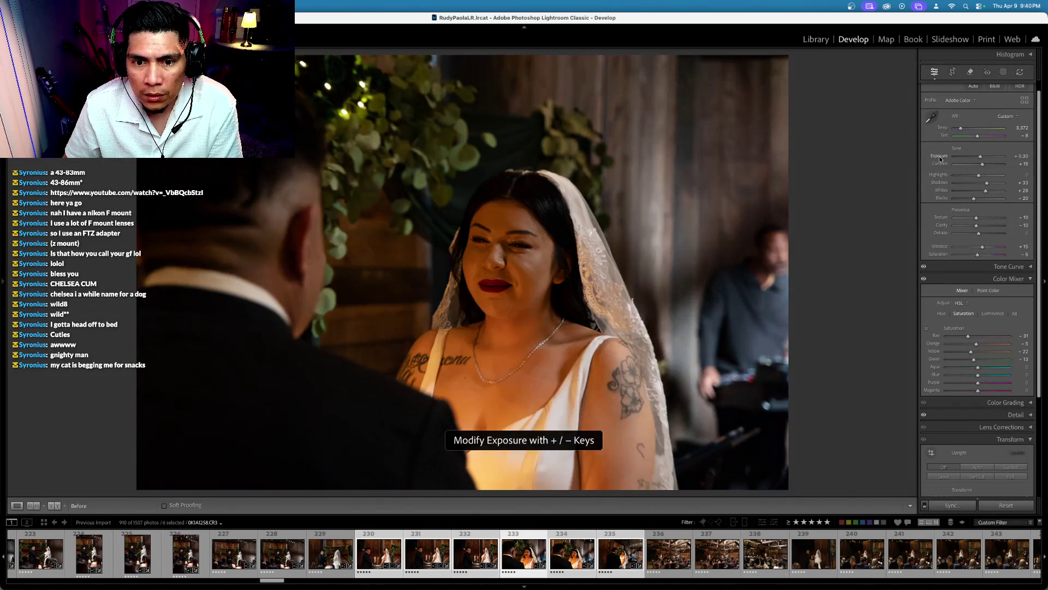
key("equal")
key("equal")
key("equal")
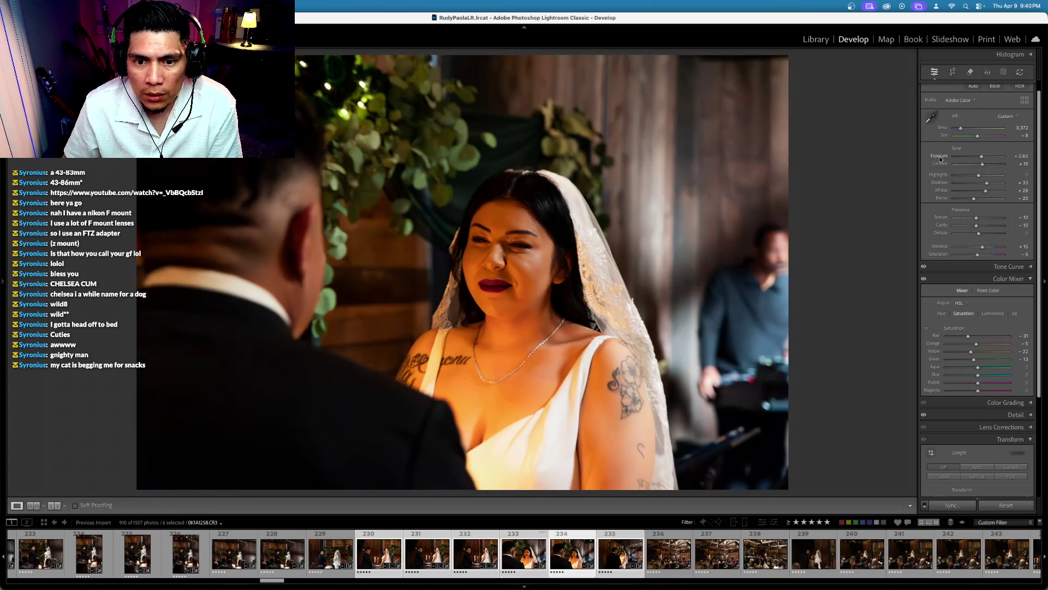
Step: Level and crop the next two photos, one by about 1.7 degrees, then return to the candle photo
key("Right")
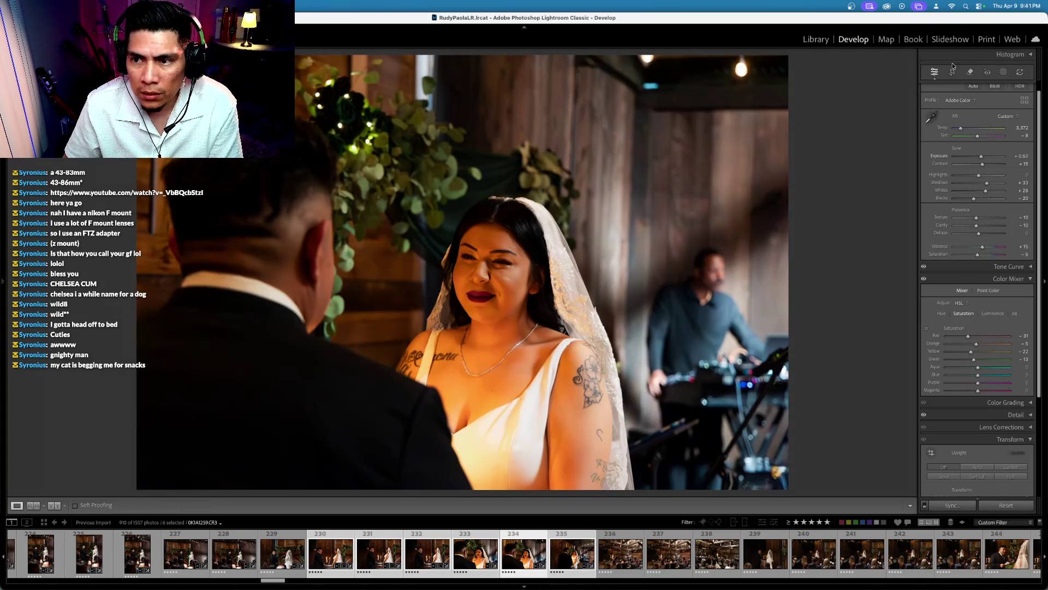
left_click(952, 71)
left_click_drag(873, 120, 868, 97)
key("Return")
key("Right")
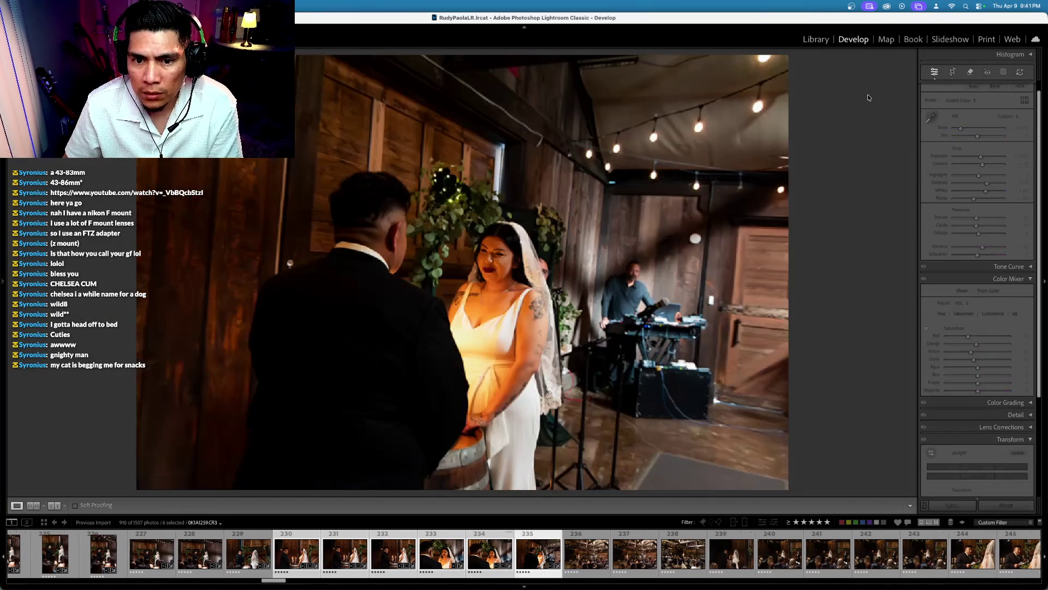
key("r")
left_click_drag(868, 97, 856, 76)
key("Return")
key("Left")
key("Left")
key("Left")
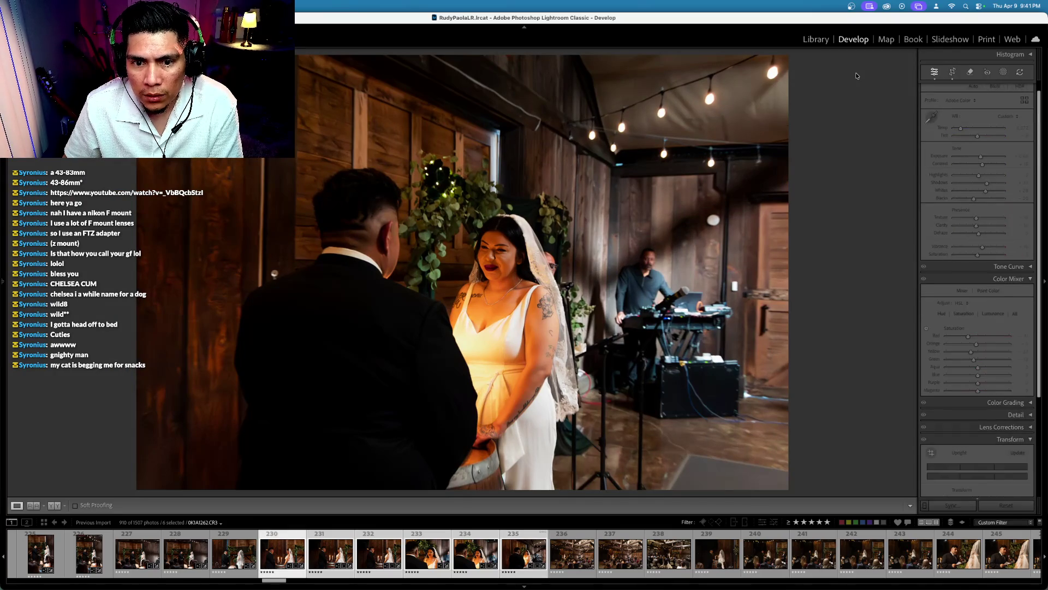
Step: Recommit the candle photo's crop and browse forward to photo 232
left_click(951, 73)
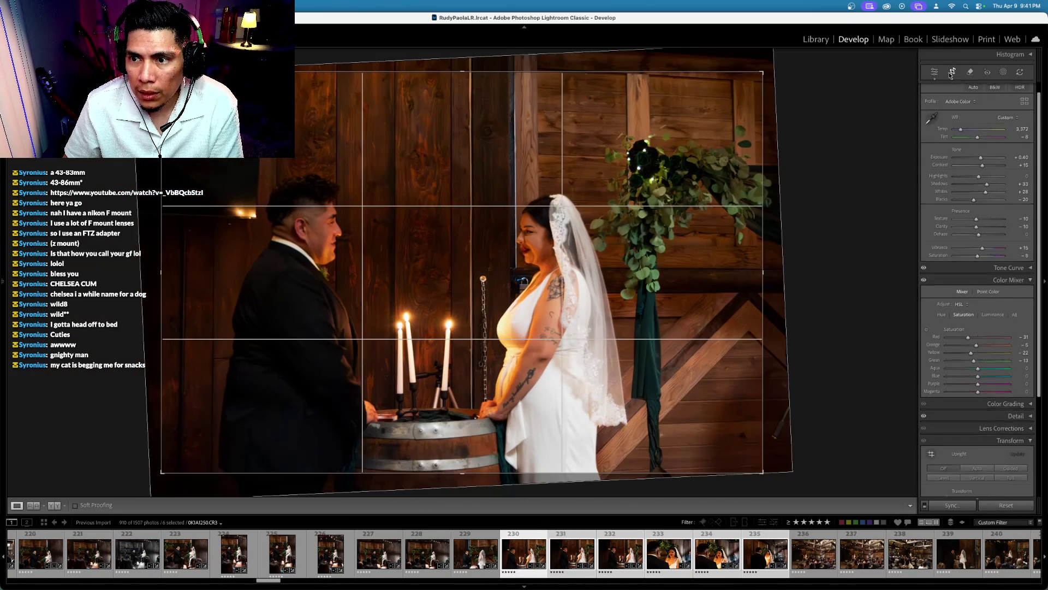
key("Return")
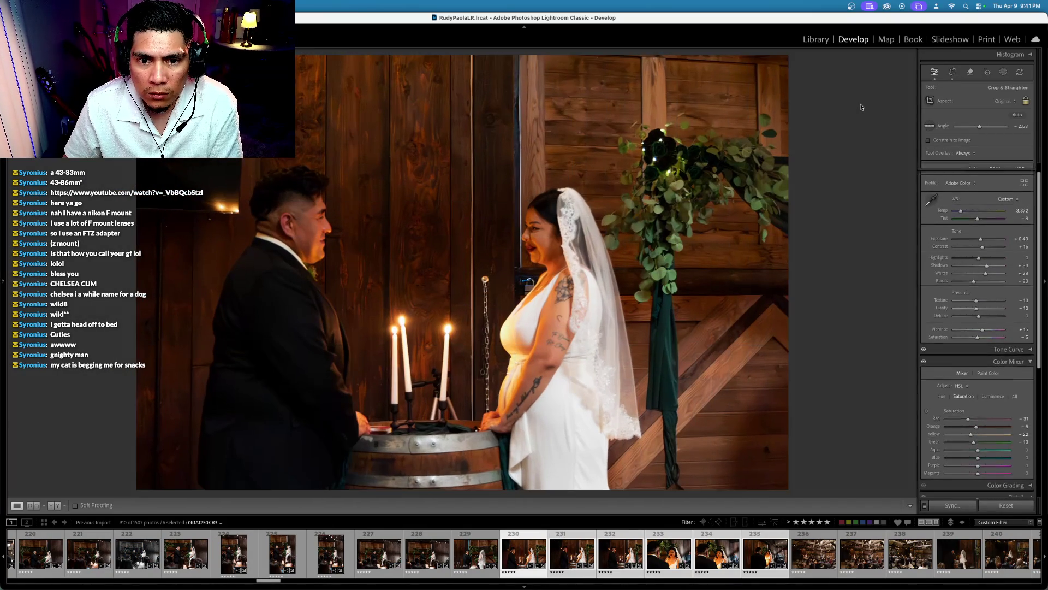
key("Right")
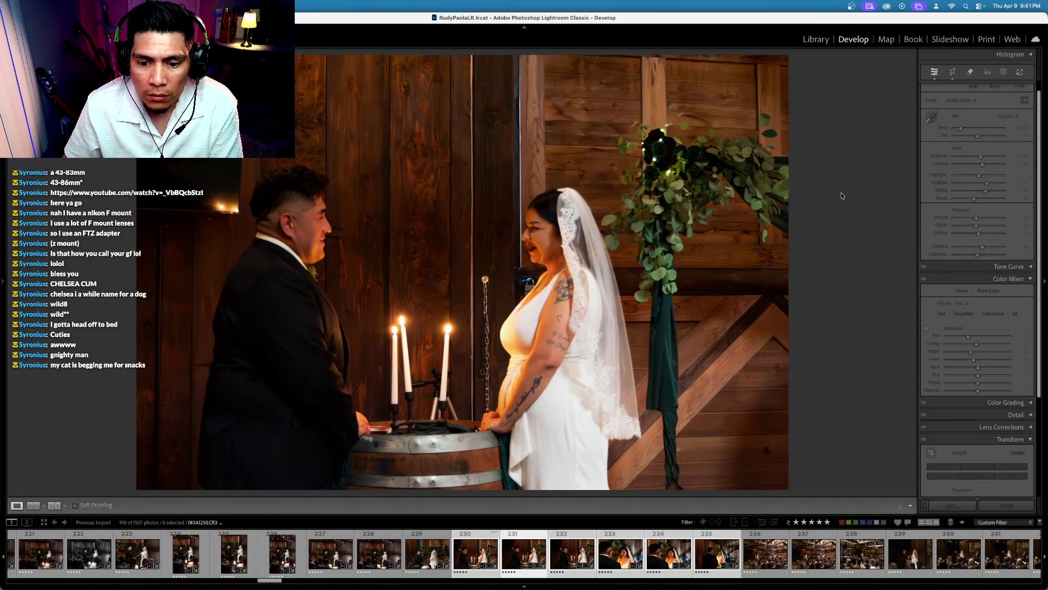
key("Left")
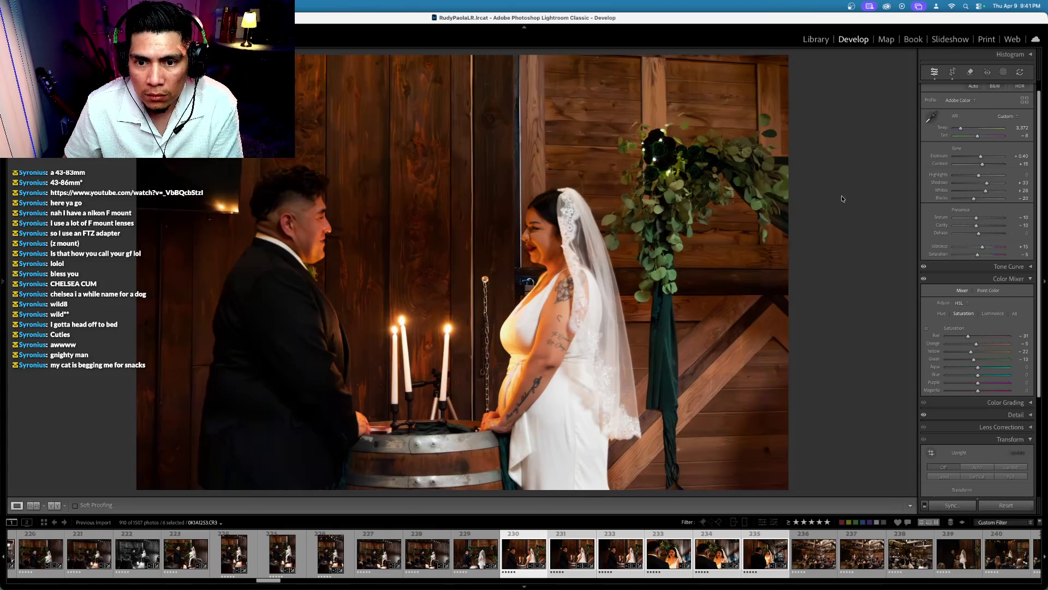
key("period")
key("Right")
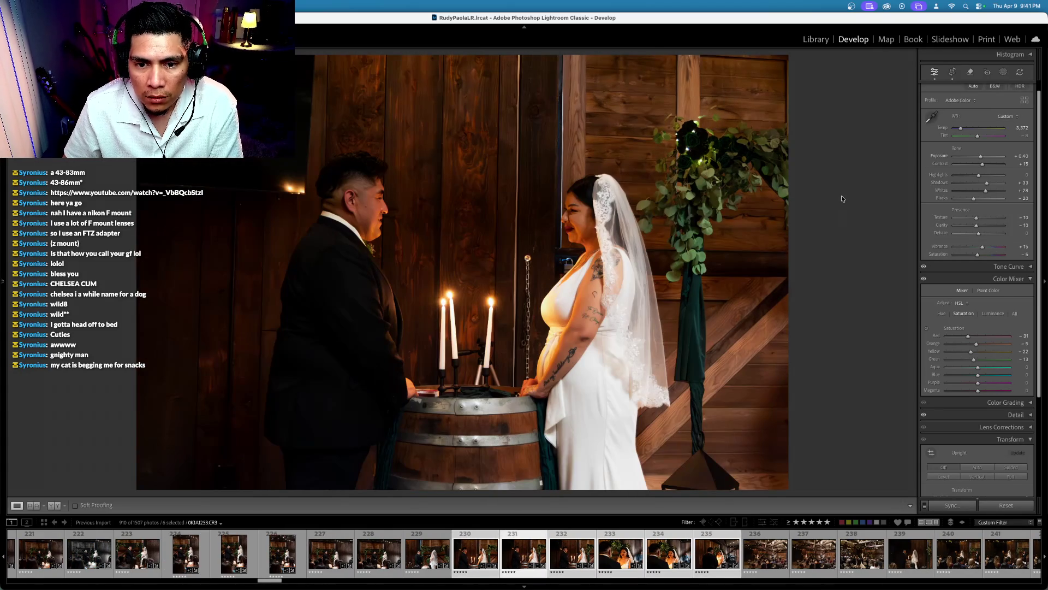
key("Right")
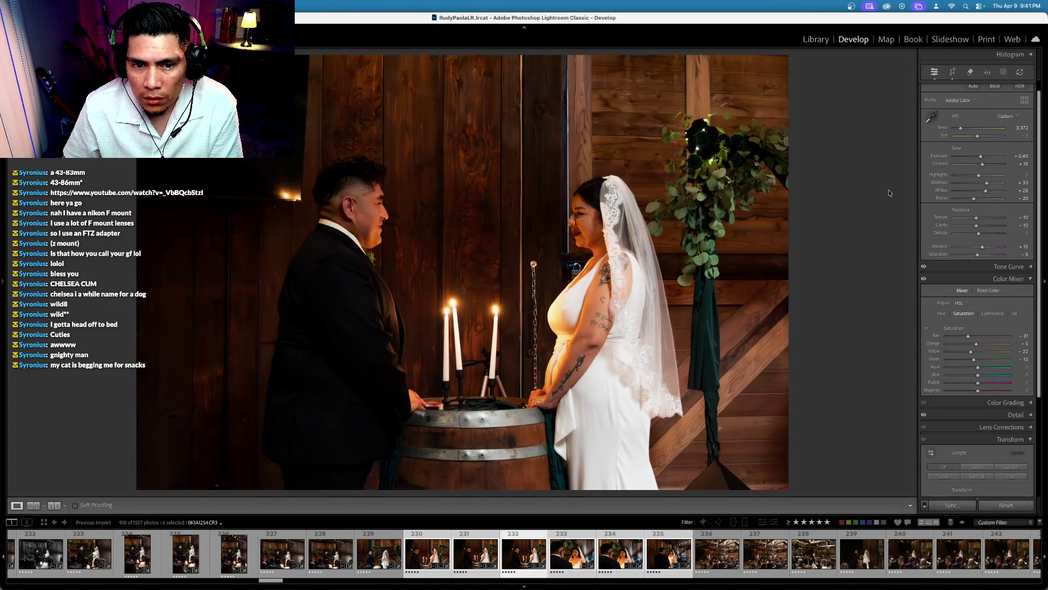
Step: Select photo 232 and add black-and-white photo 222 as the active, most-selected photo
scroll(977, 258, "down", 1)
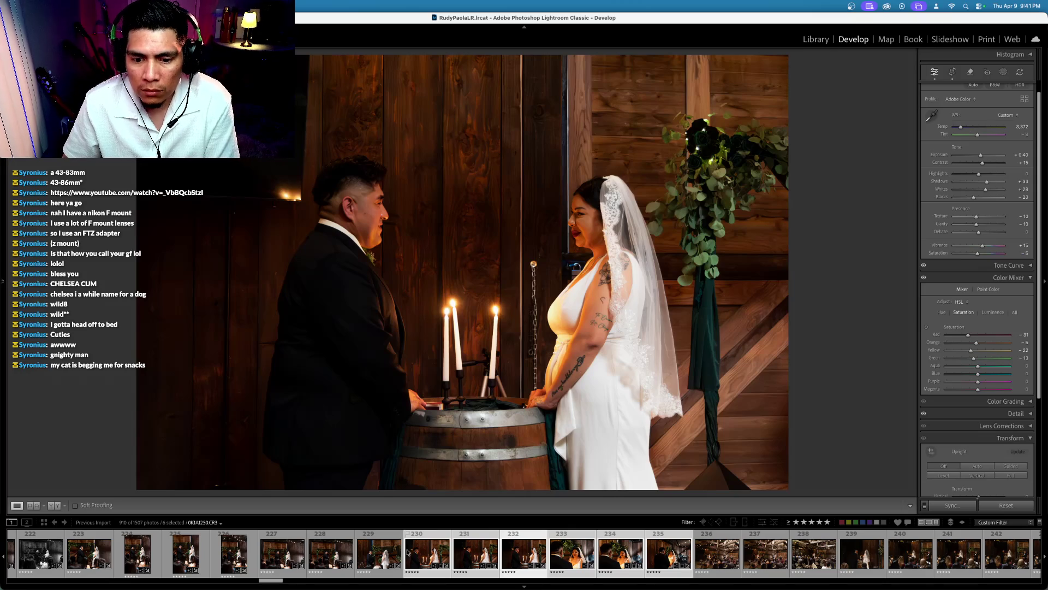
left_click(517, 554)
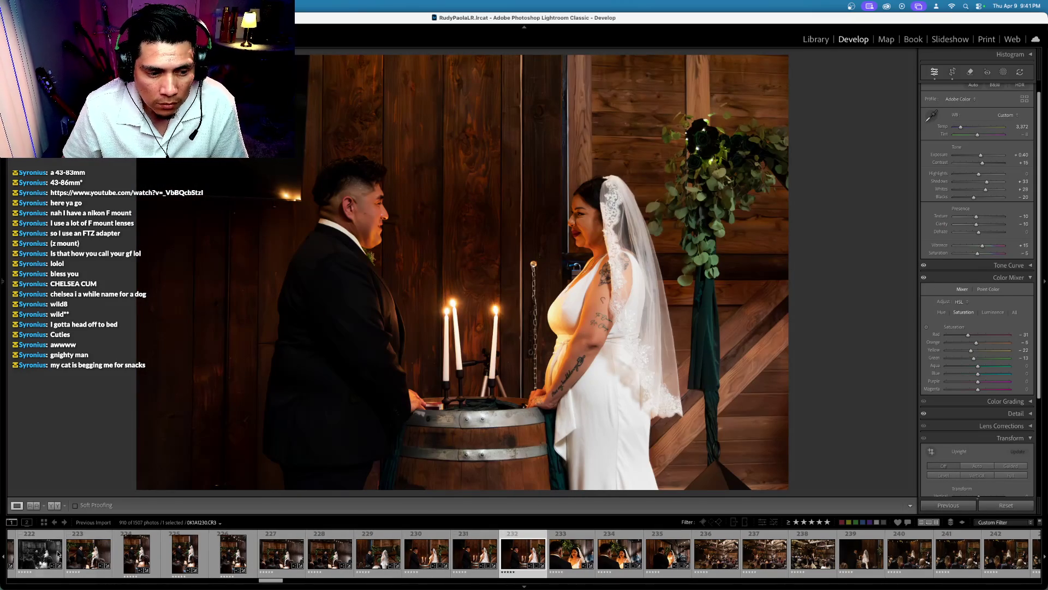
left_click(40, 553, "super")
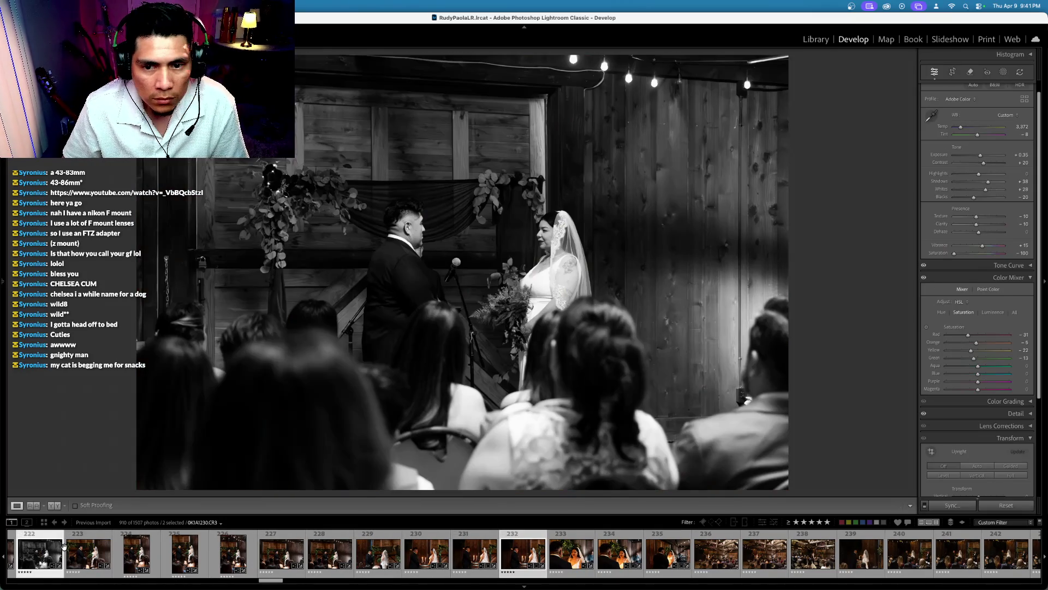
Step: Sync photo 222's monochrome settings onto candle photo 232 and check the result
key("super+shift+s")
key("Return")
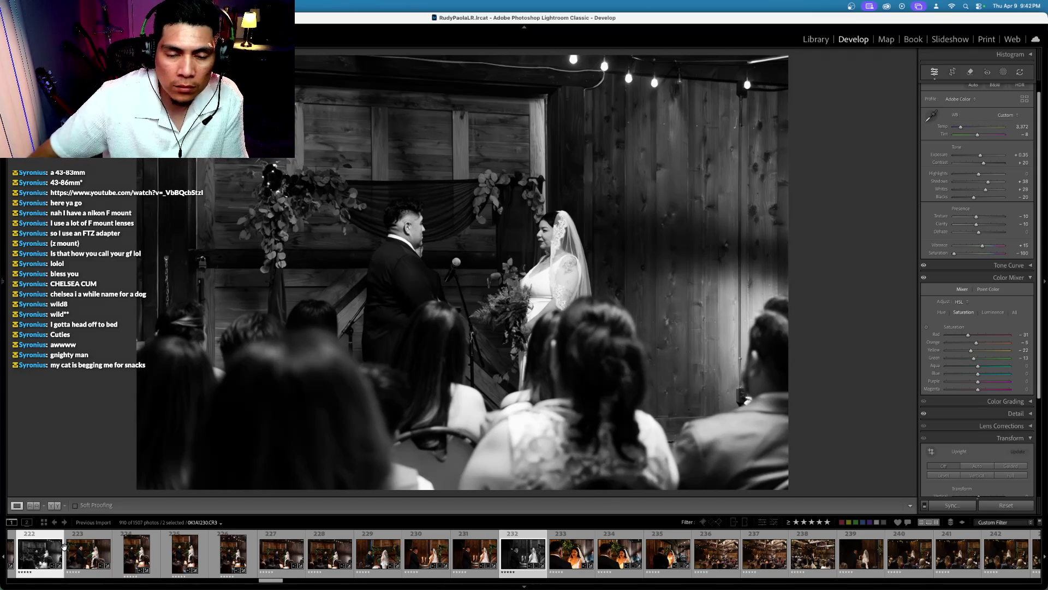
left_click(523, 553)
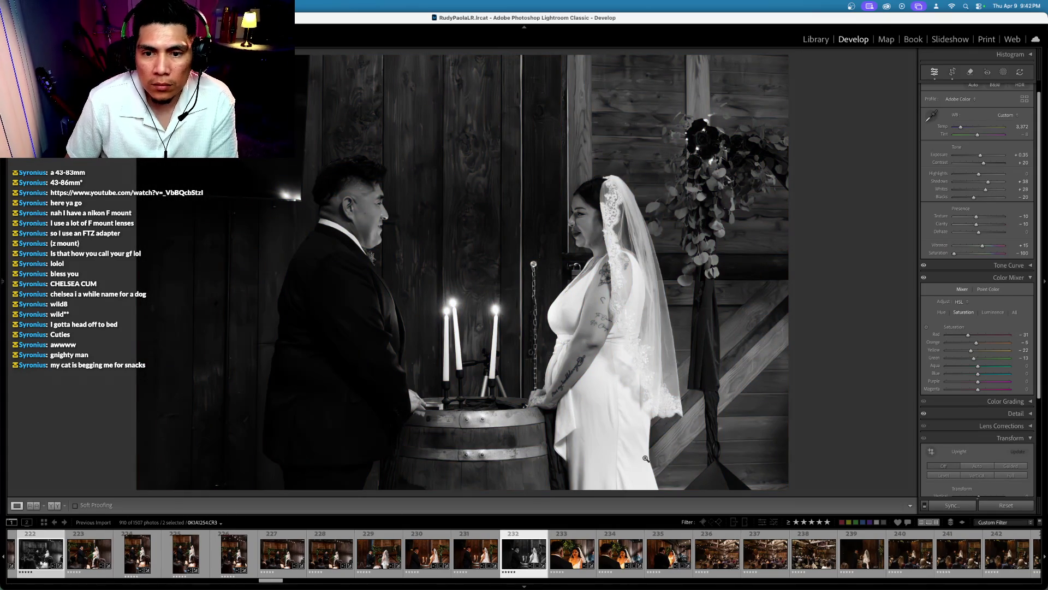
Step: Open bride close-up 233, after briefly viewing photo 234 and both photos' options menus
scroll(619, 554, "left", 2)
left_click(606, 553)
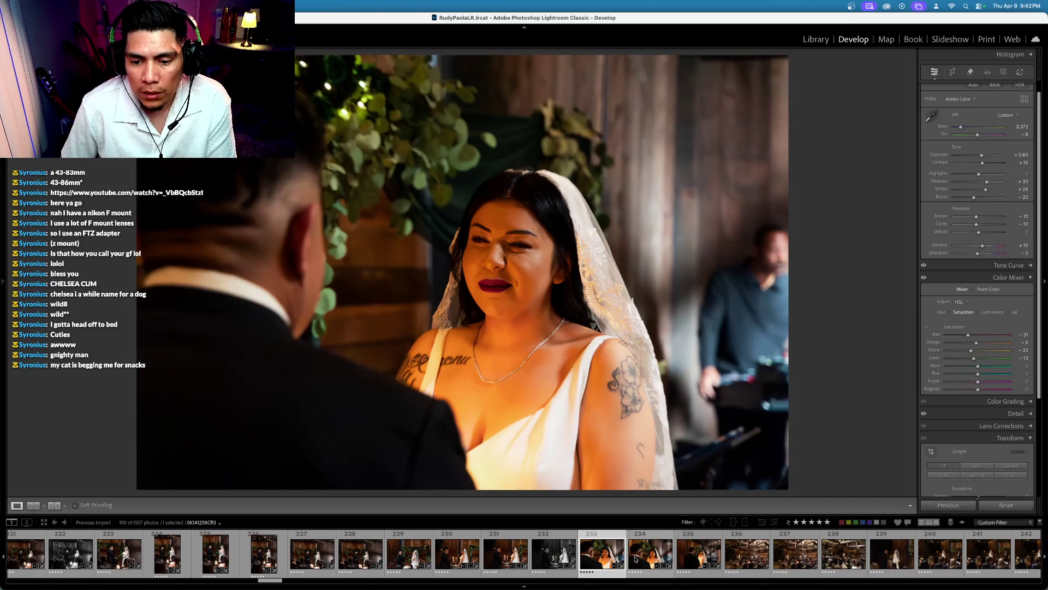
right_click(605, 555)
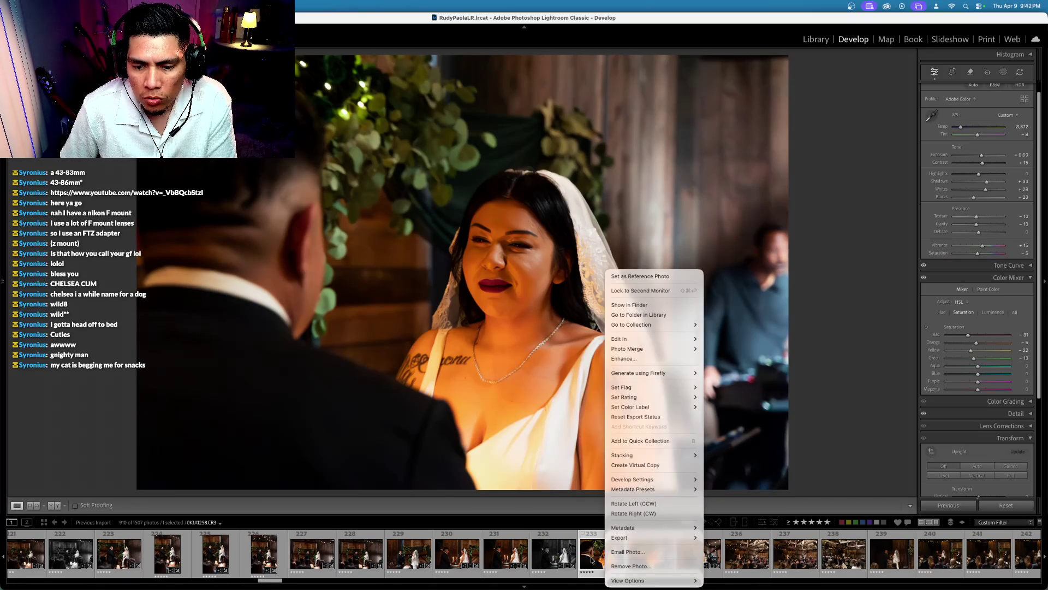
key("Escape")
left_click(652, 554)
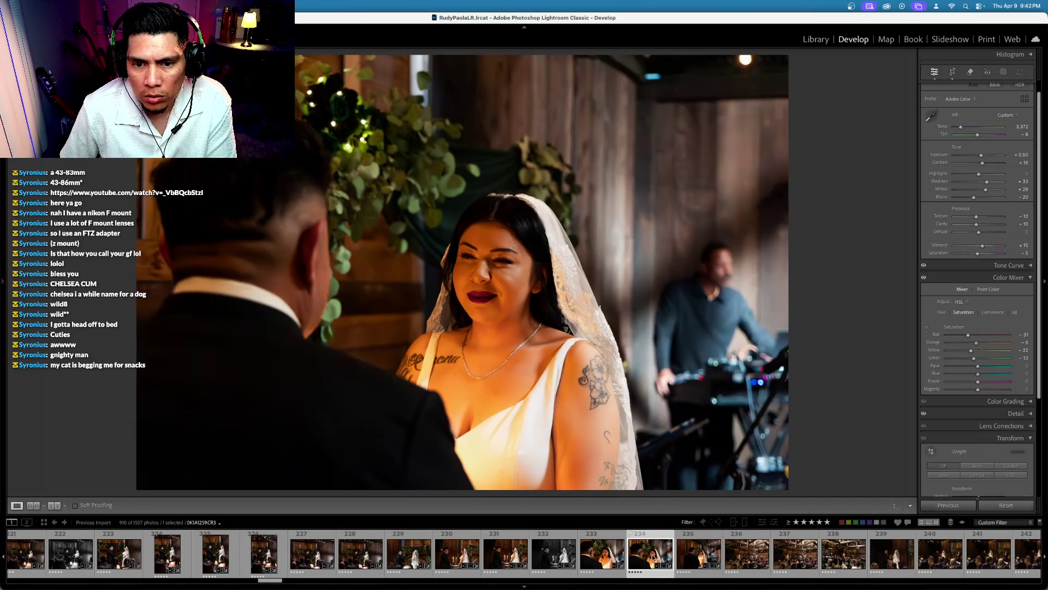
right_click(650, 555)
key("Escape")
left_click(605, 555)
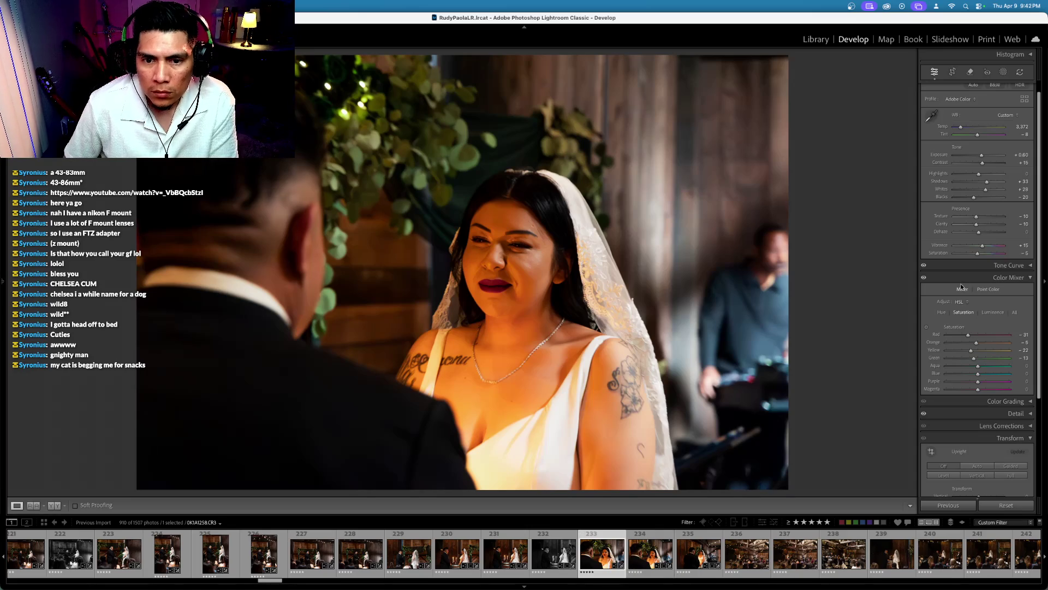
Step: With the generative Remove tool, brush over the man behind the bride down to the bottom edge
left_click(970, 72)
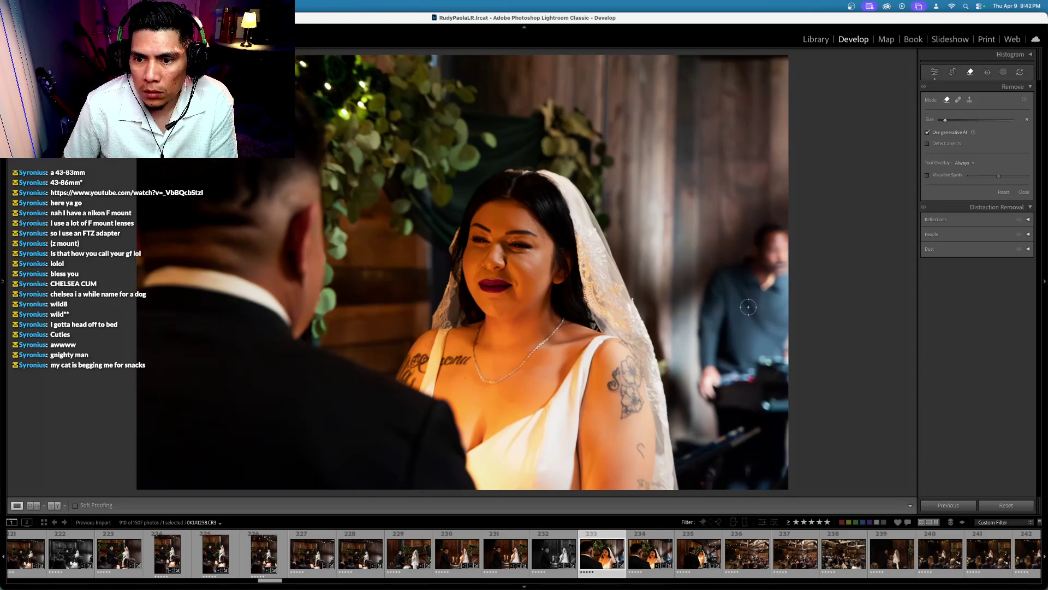
mouse_move(775, 242)
left_mouse_down()
mouse_move(786, 261)
mouse_move(715, 402)
mouse_move(811, 509)
mouse_move(761, 486)
mouse_move(757, 346)
mouse_move(747, 325)
left_mouse_up()
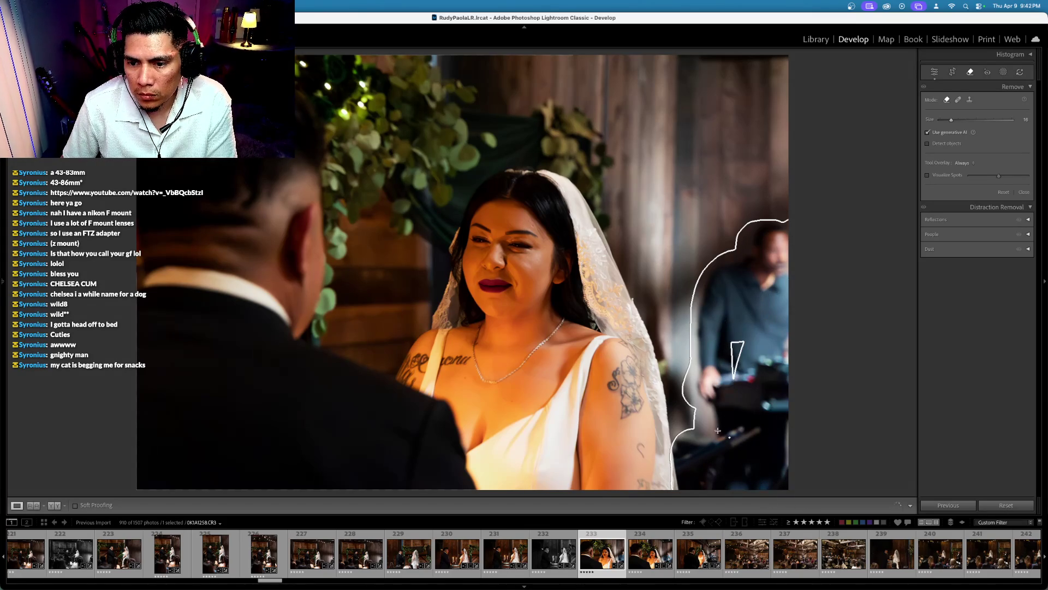
left_click_drag(707, 384, 814, 213)
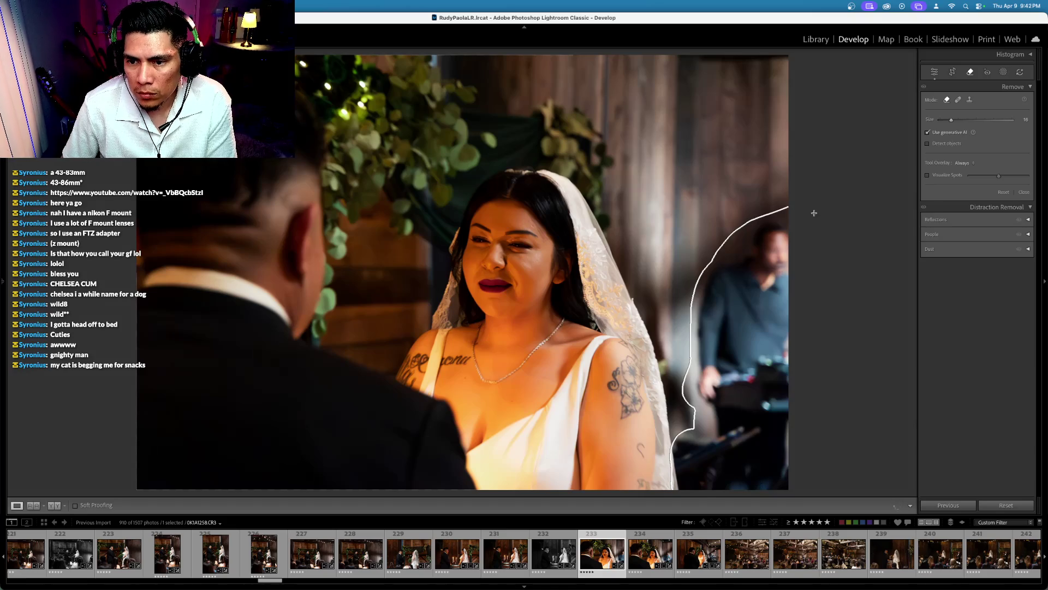
left_click_drag(718, 389, 721, 493)
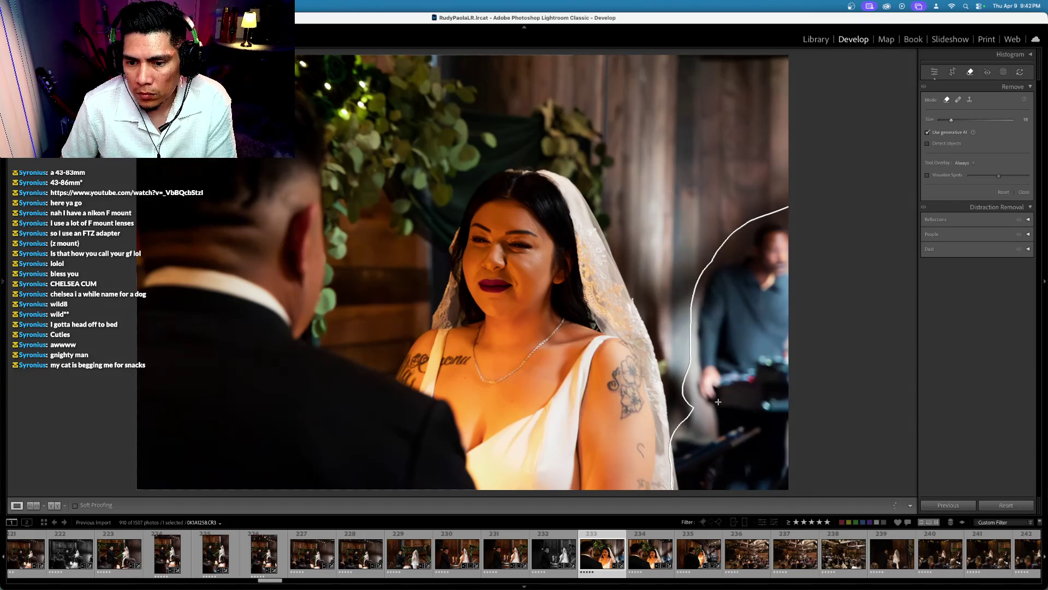
left_click_drag(745, 353, 756, 361)
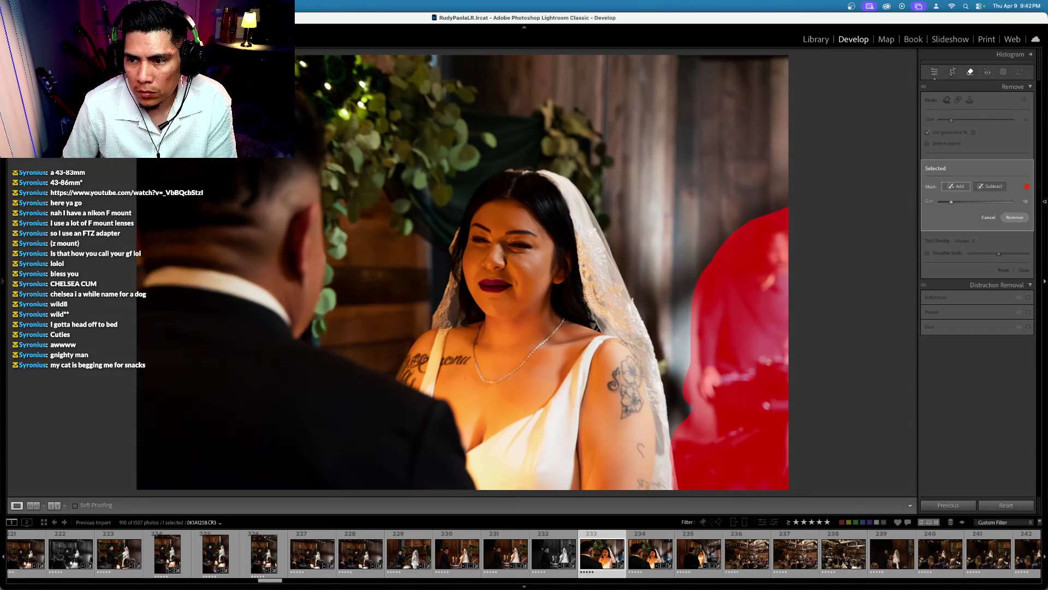
Step: Generate the removal fill and keep variation 2 of 3, plain wall with no orange chair
left_click(1014, 217)
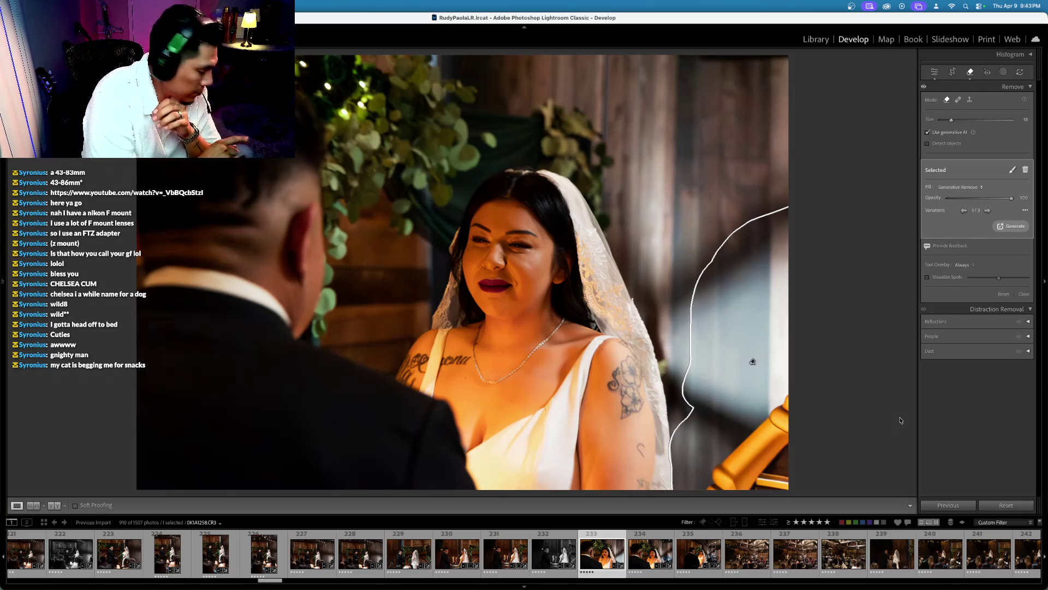
left_click(987, 211)
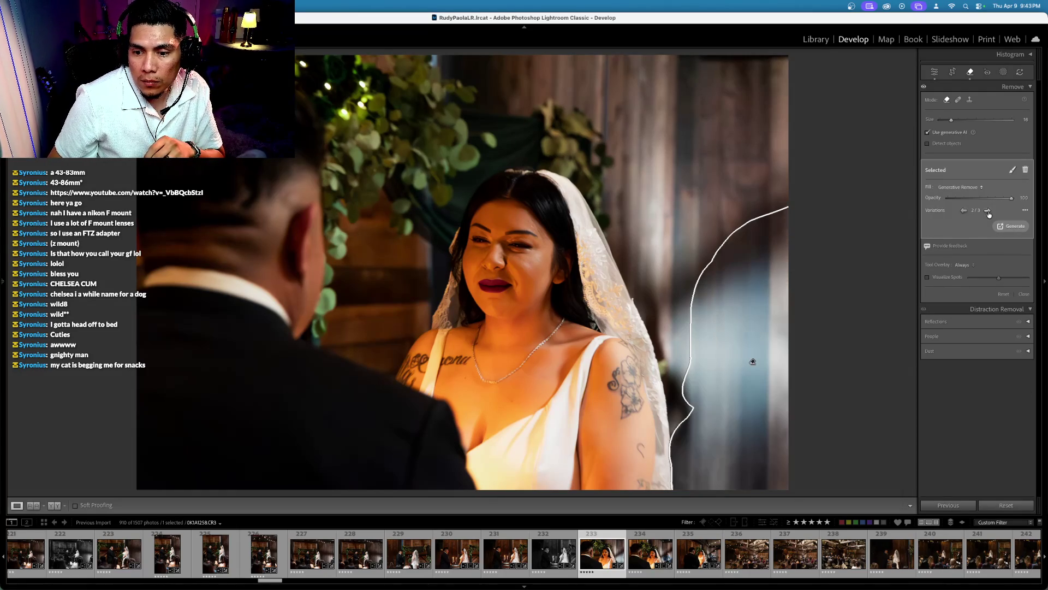
left_click(969, 71)
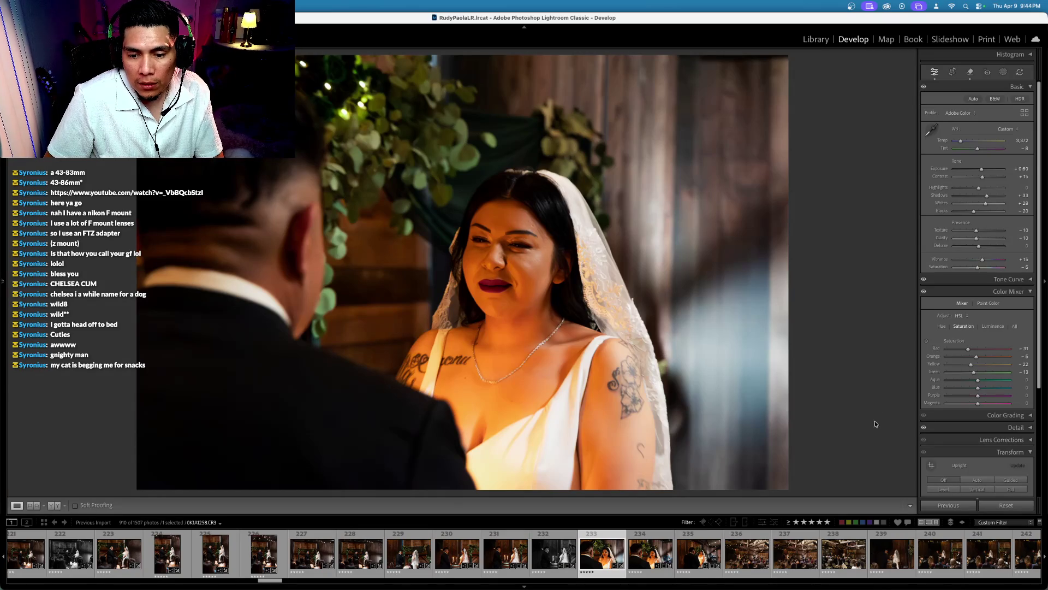
Step: Create a virtual copy of bride close-up 234 at Saturation -100, then show barn photo 237
left_click(646, 558)
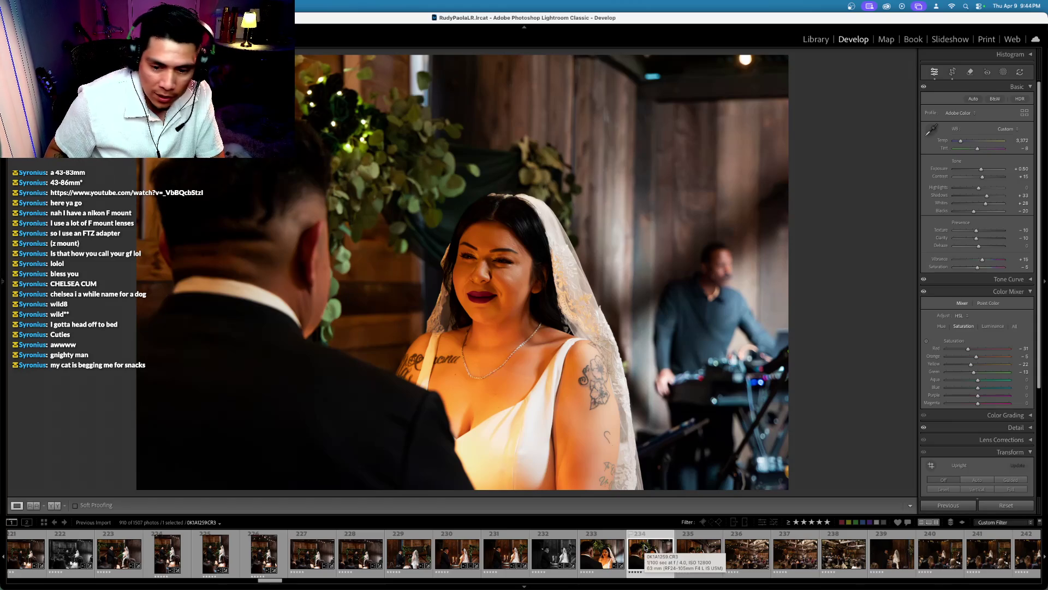
right_click(648, 553)
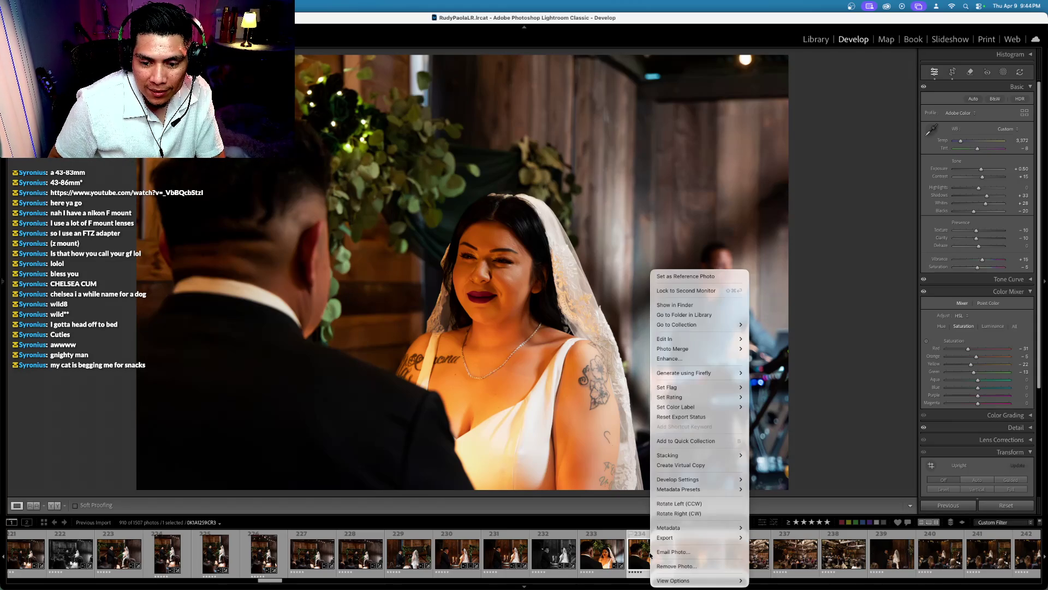
left_click(674, 469)
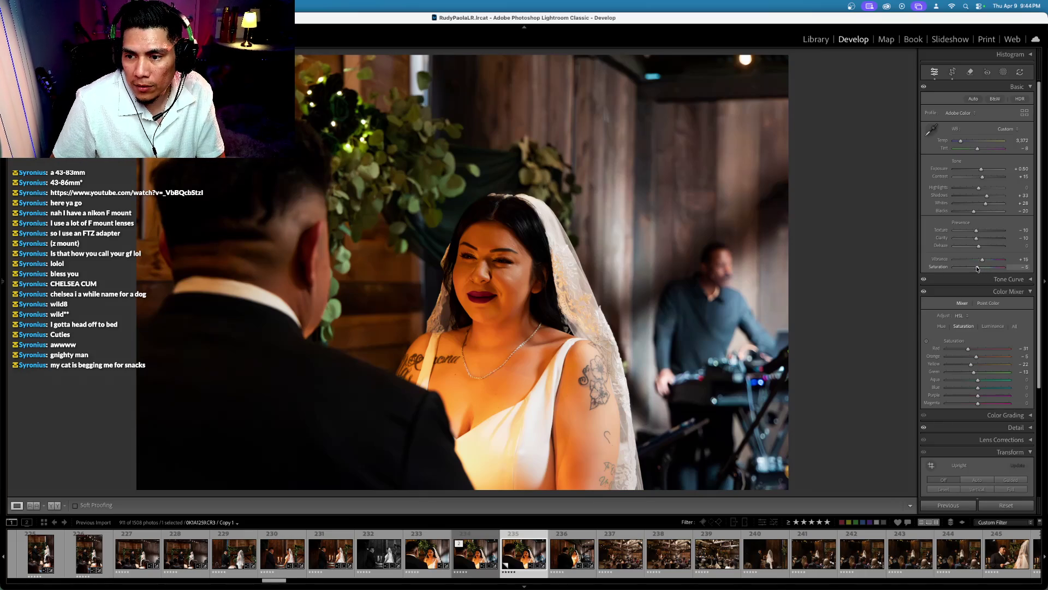
left_click_drag(977, 267, 705, 271)
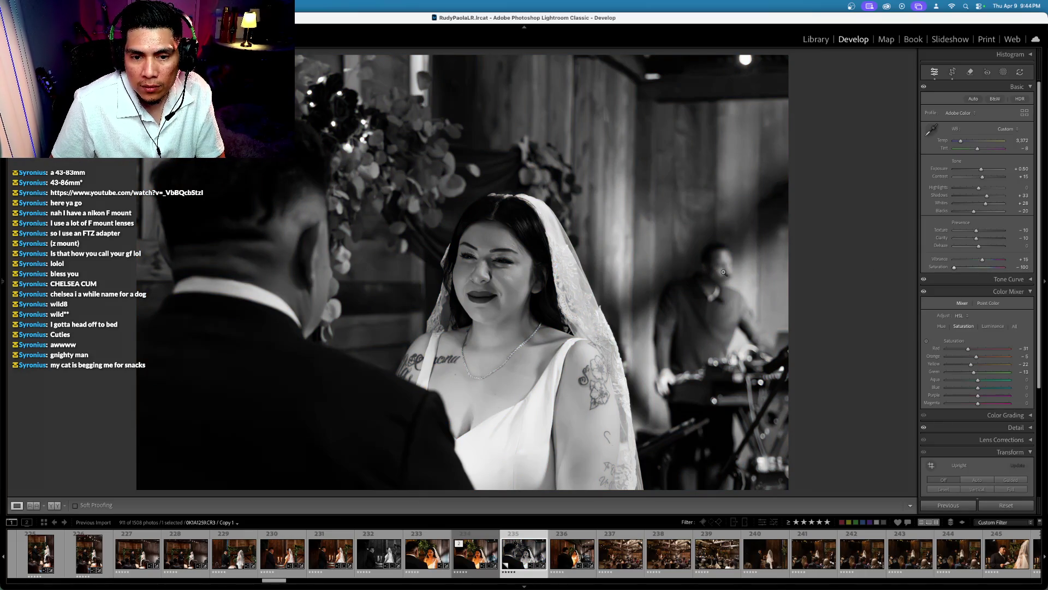
left_click(616, 562)
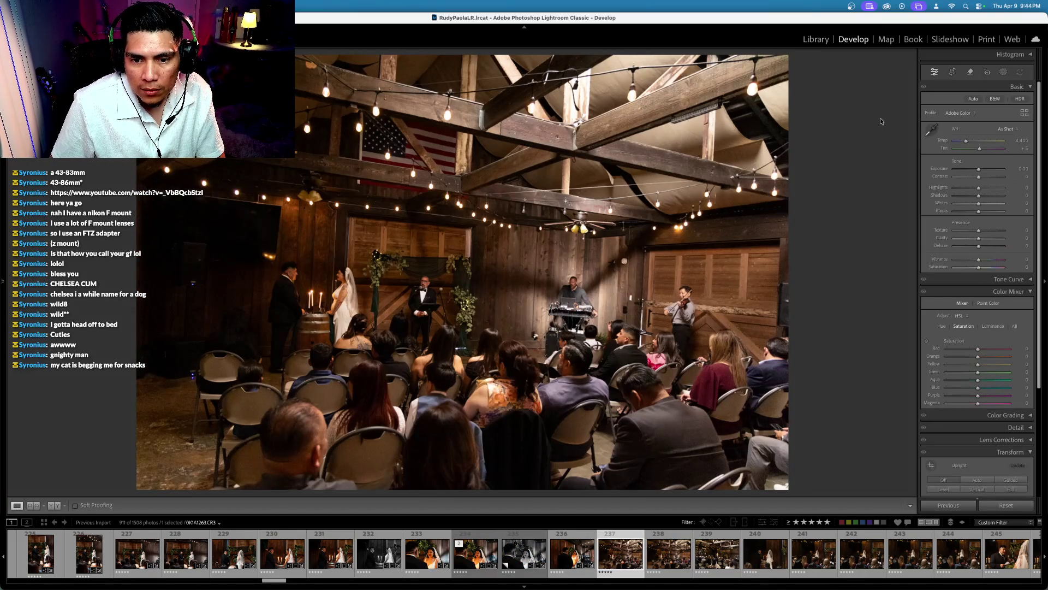
Step: Straighten barn photo 237 to a -0.83° crop angle, checking it against the Before view
left_click(953, 72)
left_click_drag(857, 164, 856, 139)
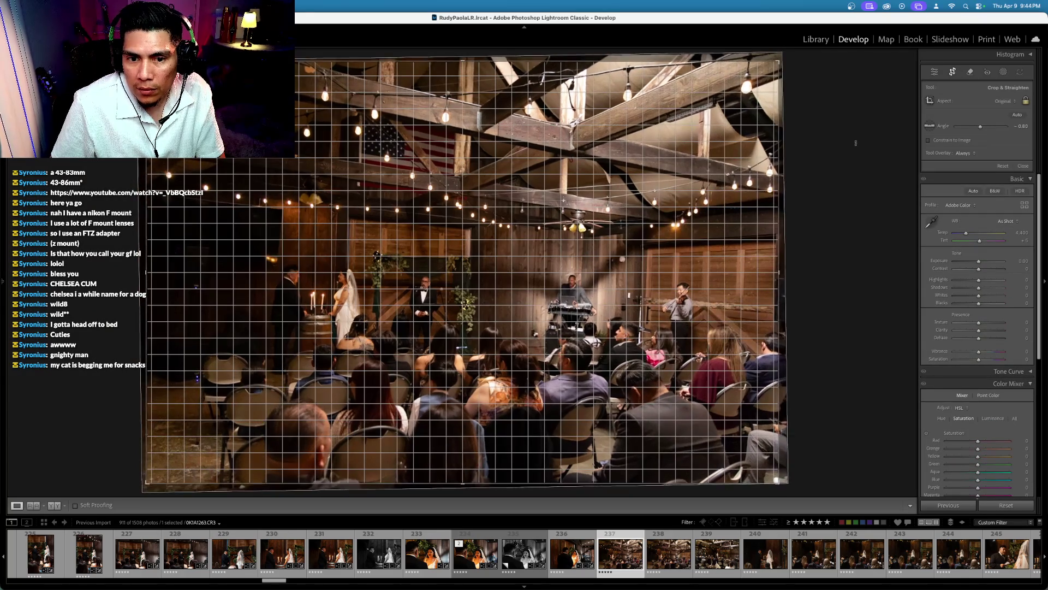
key("backslash")
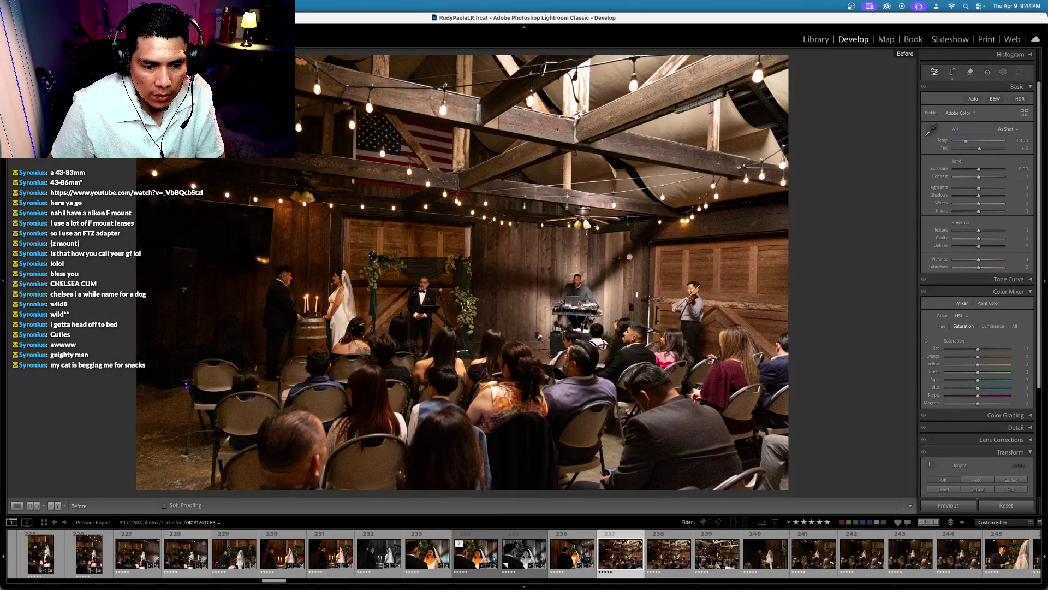
left_click(274, 560, "super")
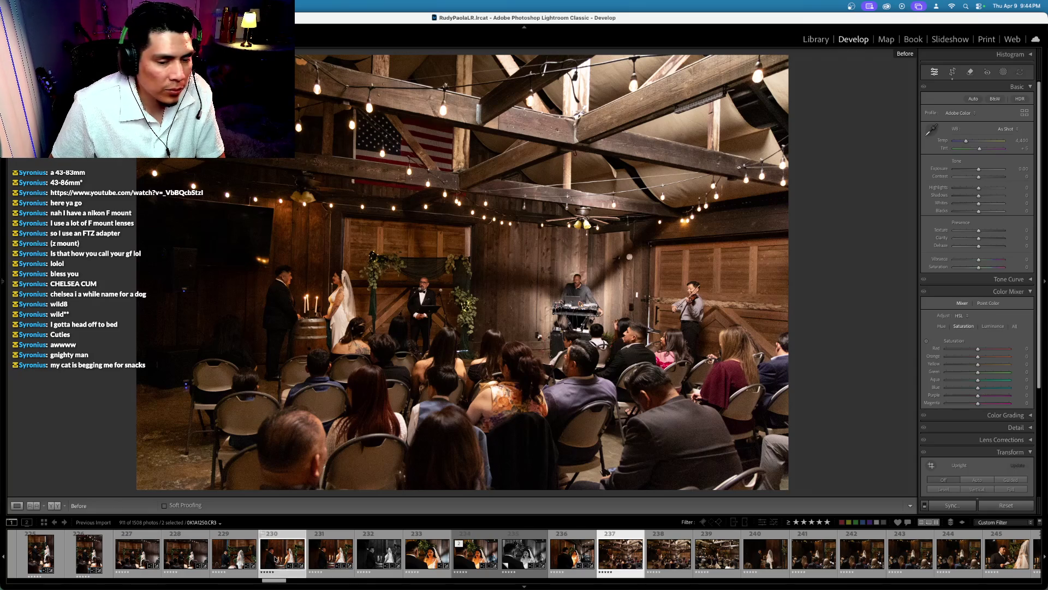
key("backslash")
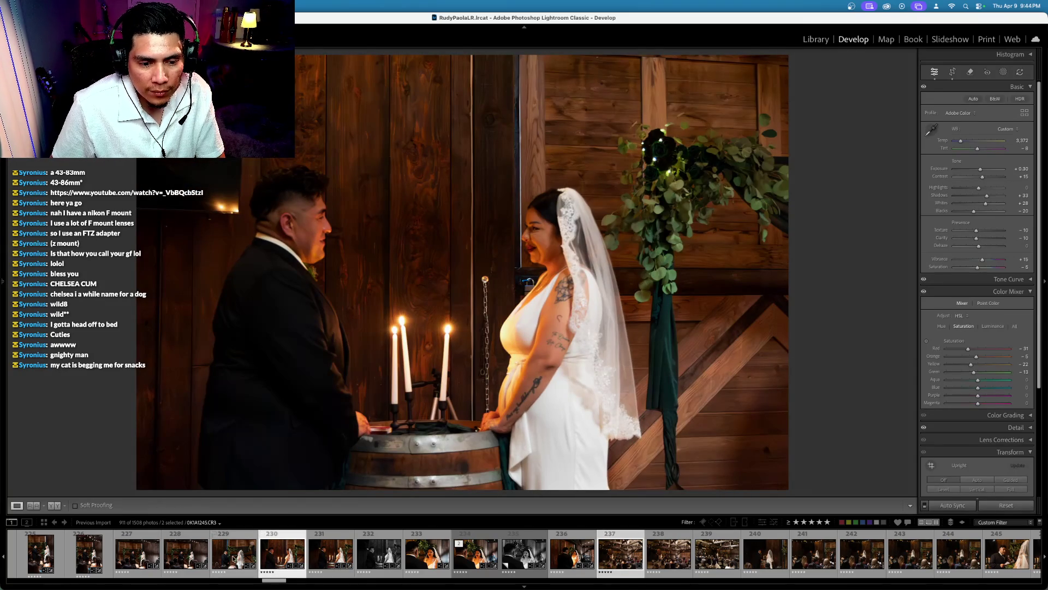
Step: Sync photo 229's develop settings onto wide ceremony photo 237
left_click(234, 556)
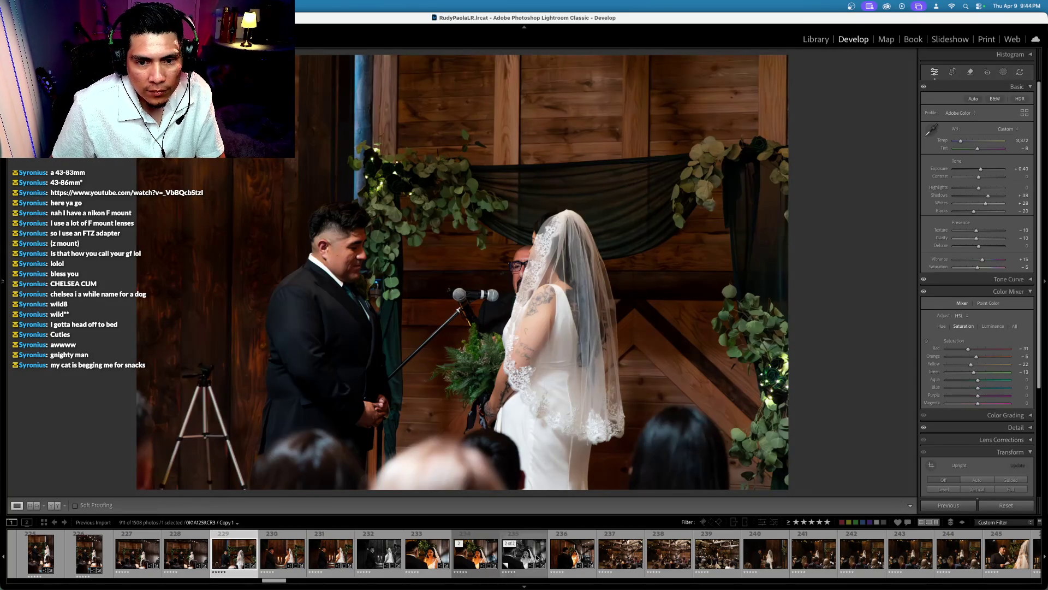
left_click(628, 556, "super")
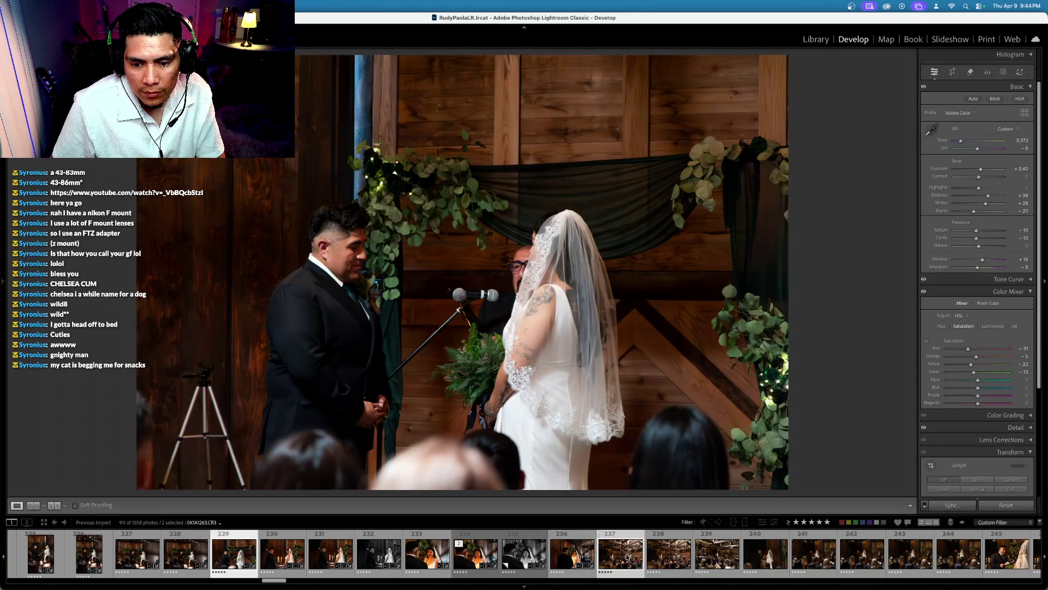
key("Left")
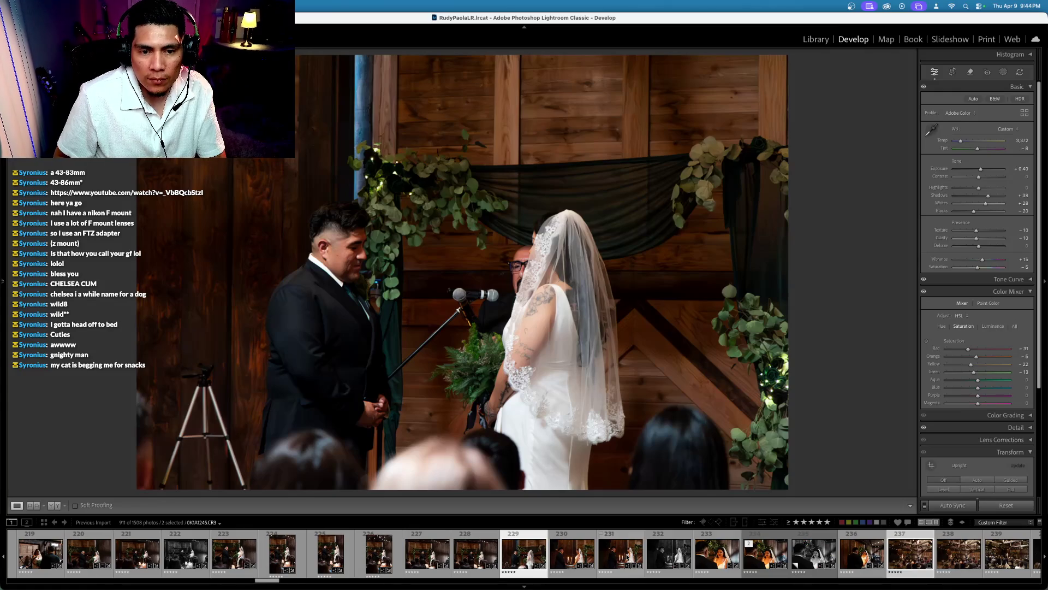
key("super+shift+s")
key("Return")
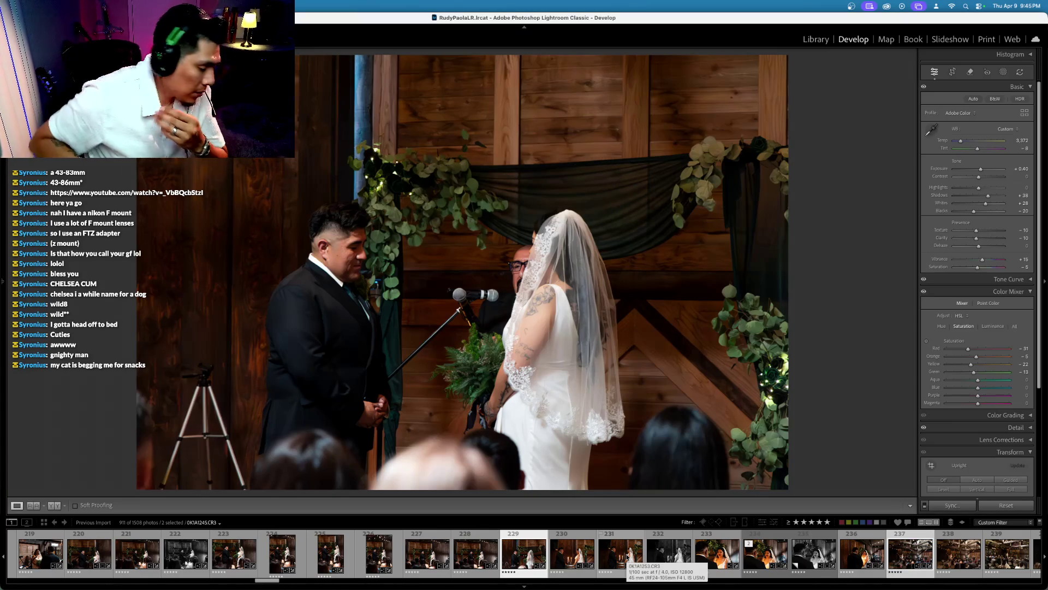
Step: Check the synced photo 237 on its own, then step ahead to photo 239
key("super+Right")
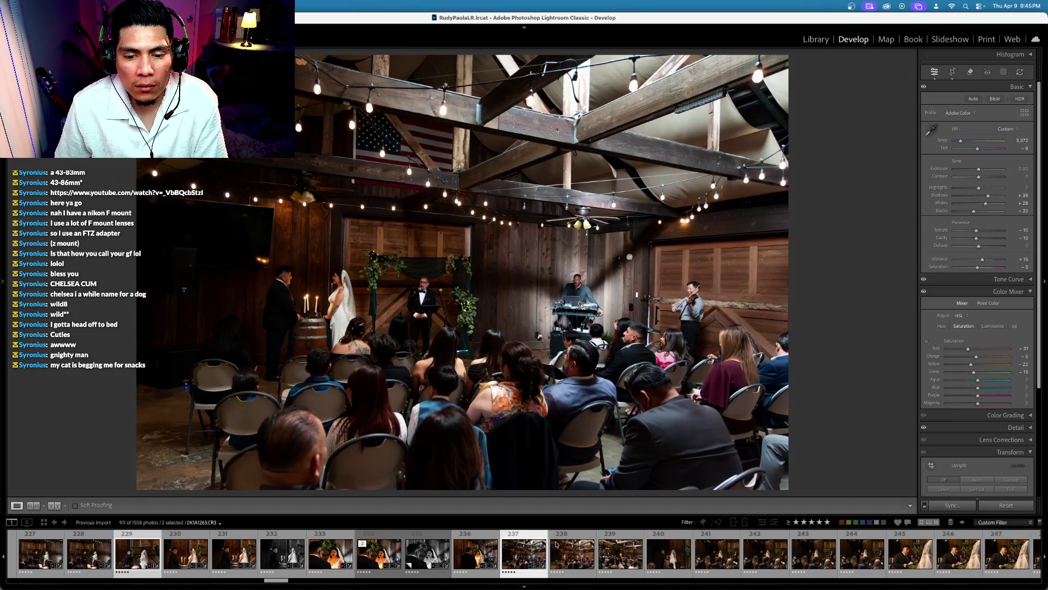
left_click(520, 554)
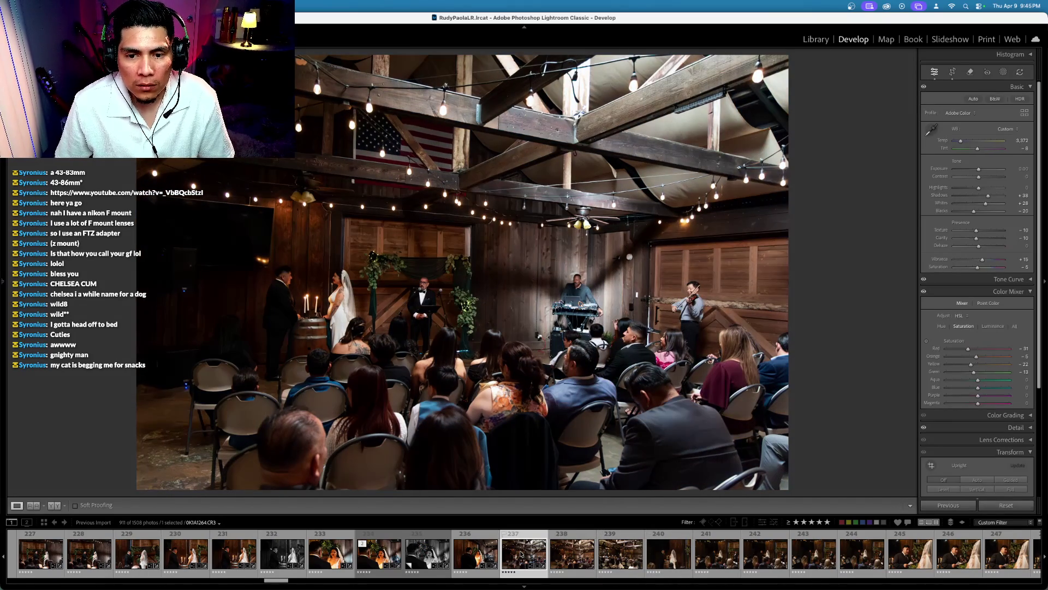
key("Right")
key("Right")
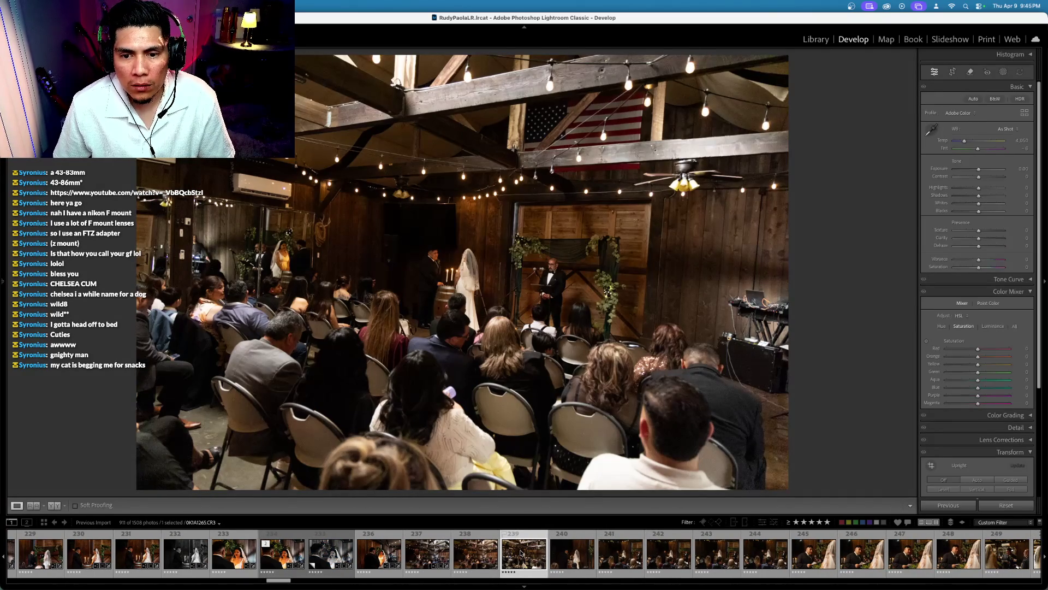
Step: Give four stars to photo 242, a groom's vow photo and photo 249
key("Right")
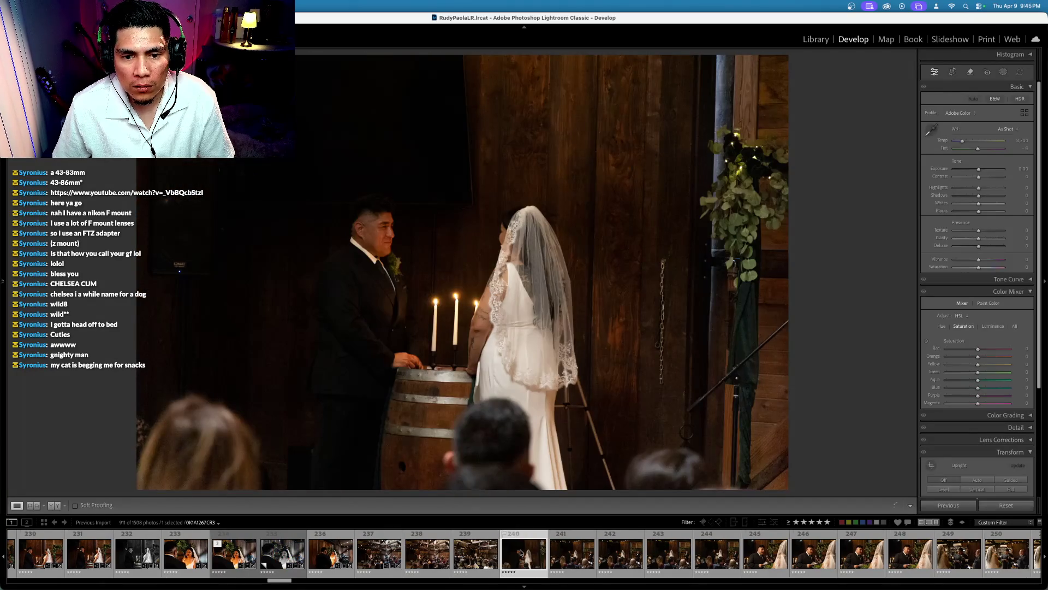
key("Right")
key("Right")
key("Right")
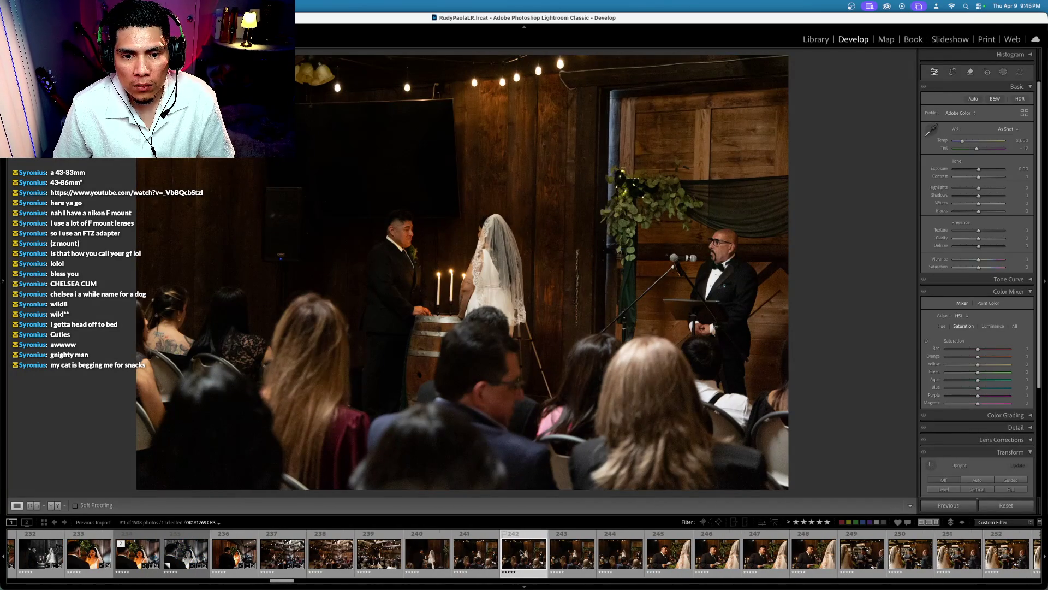
key("4")
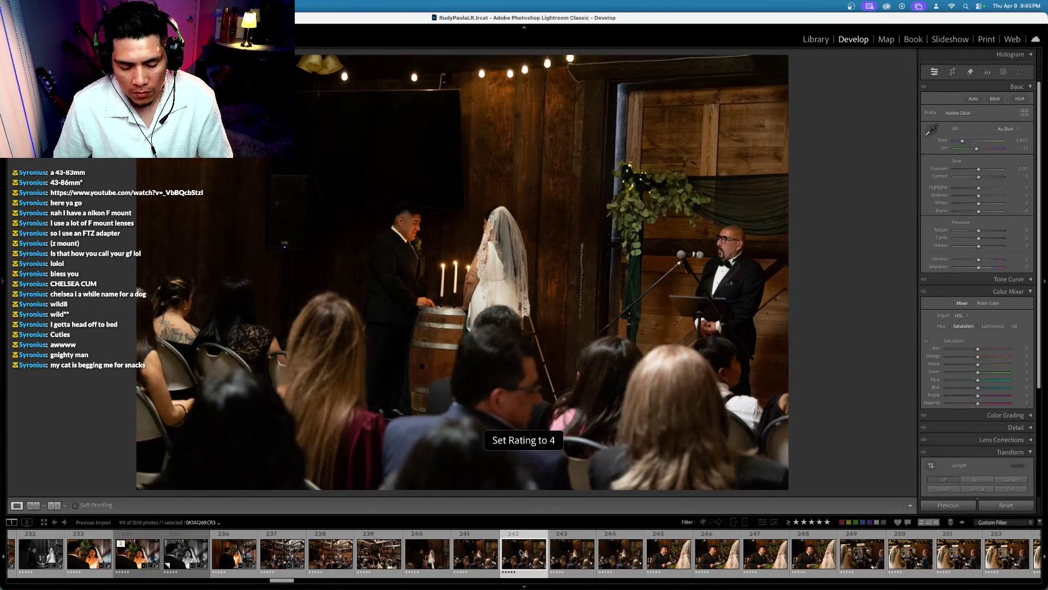
key("Right")
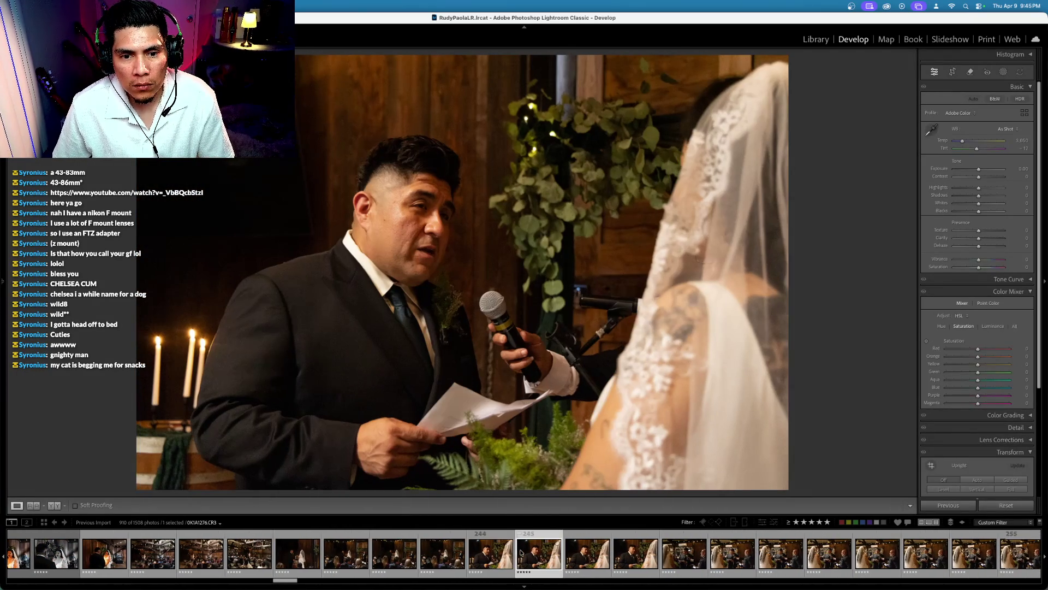
key("Right")
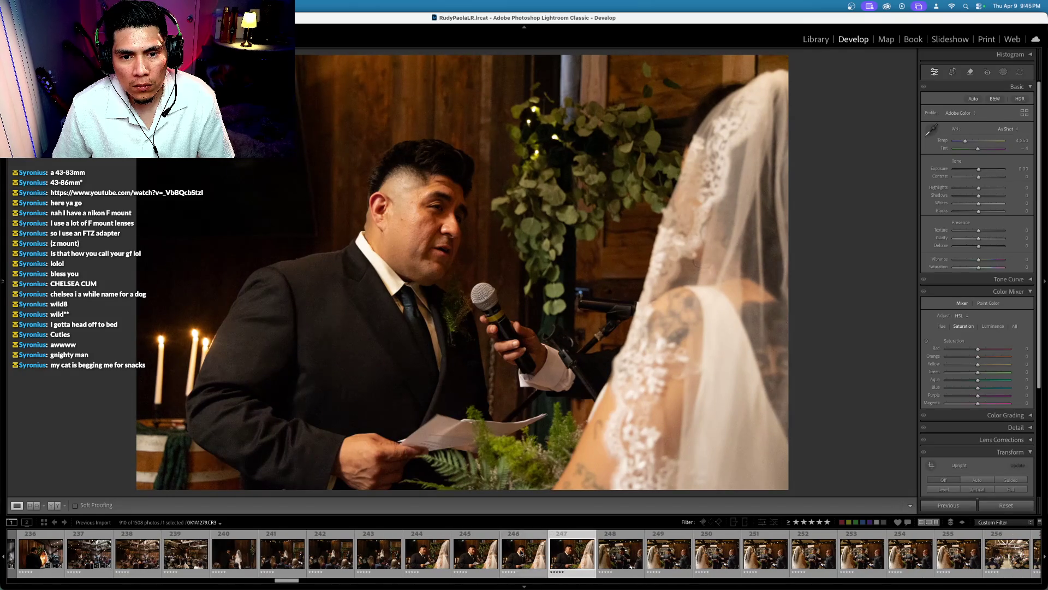
key("Right")
key("Right")
key("Left")
key("Left")
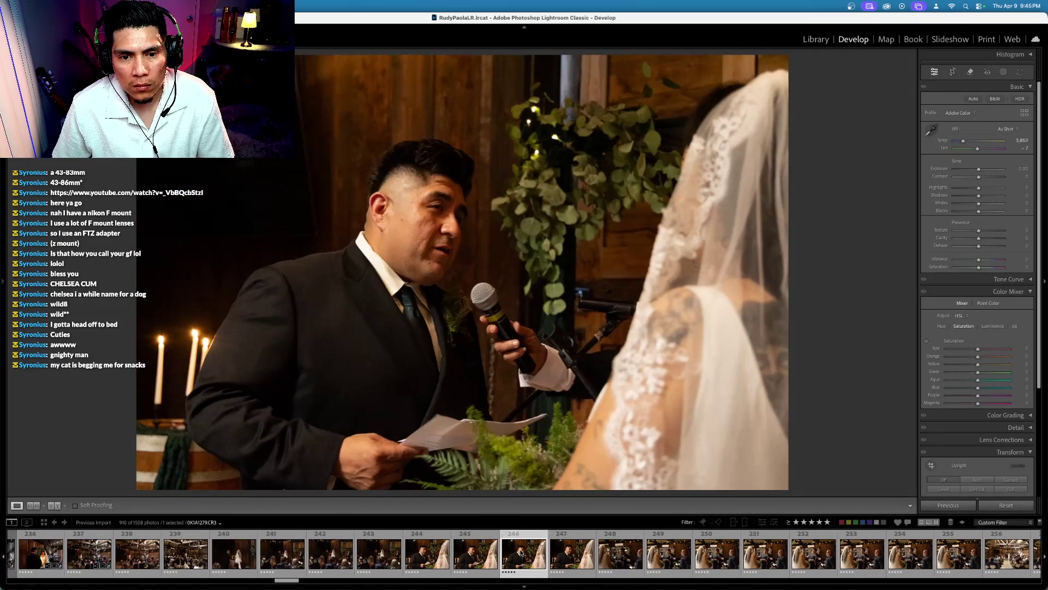
key("Left")
key("4")
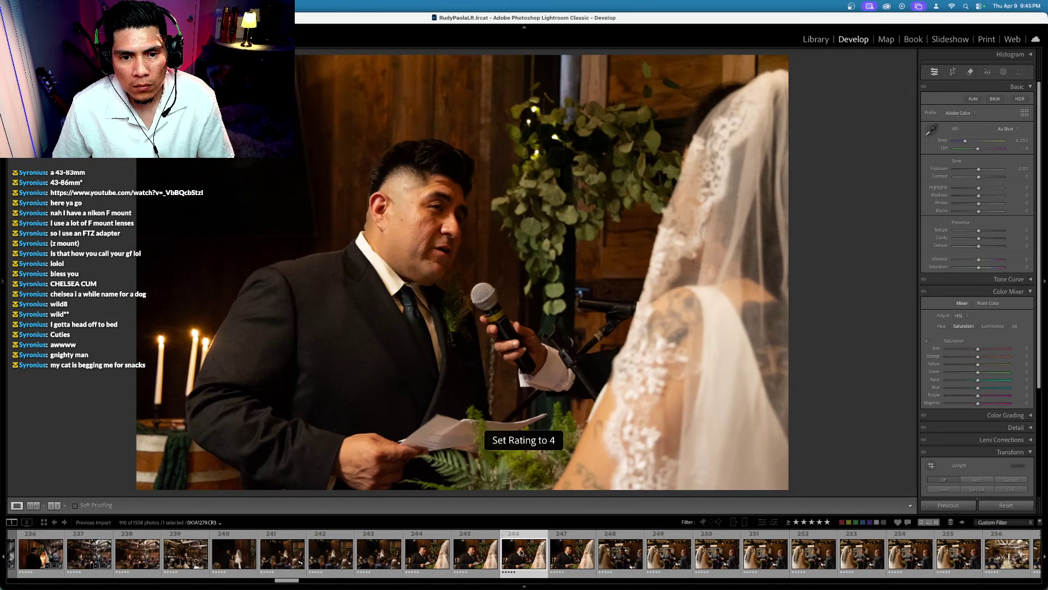
key("Left")
key("Left")
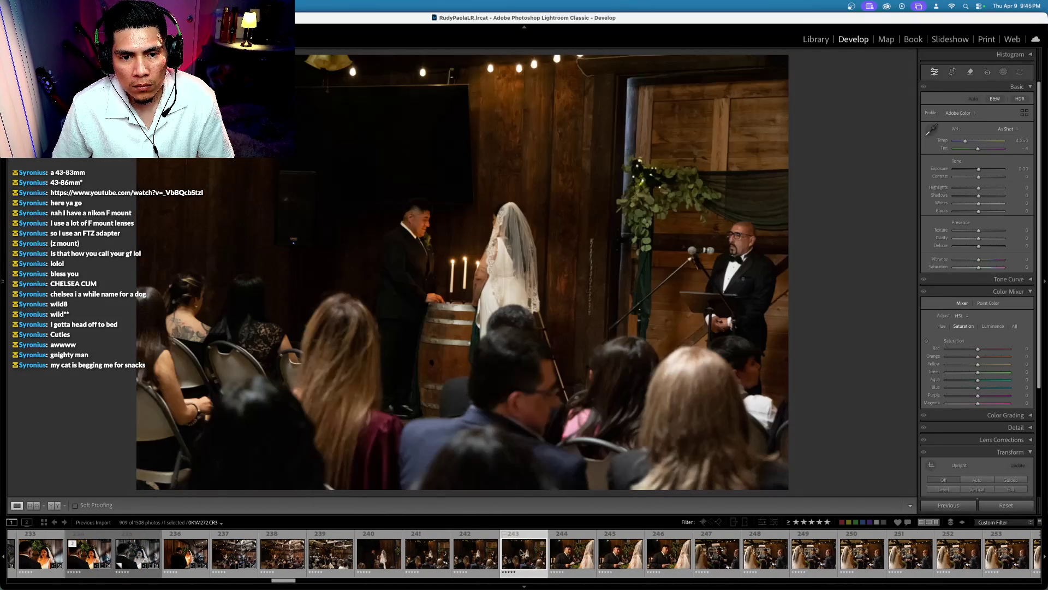
key("Right")
key("Right")
key("Right")
key("Right")
key("Right")
key("Right")
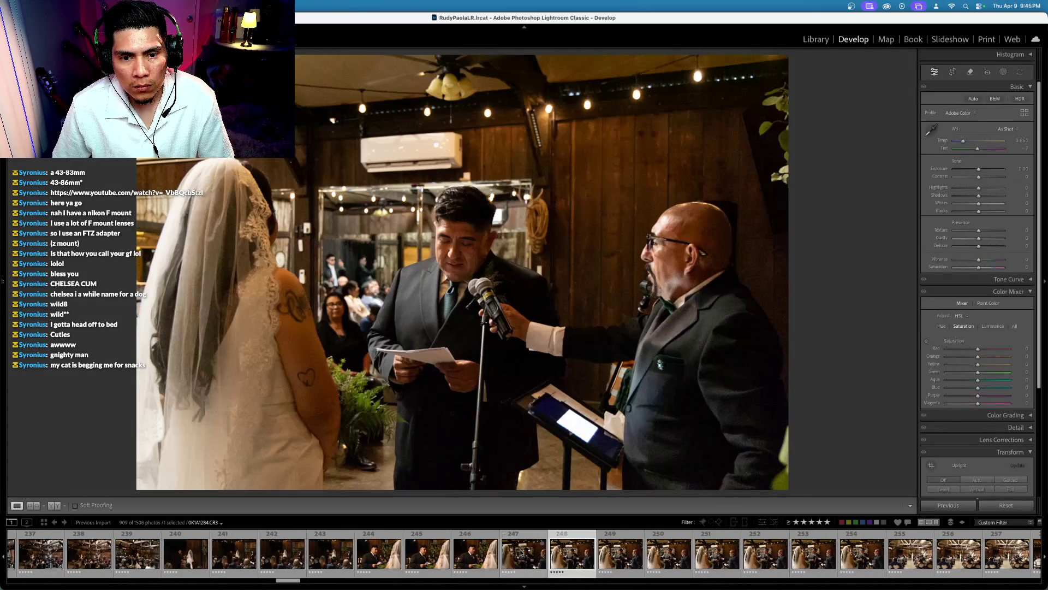
key("4")
Step: Give four stars to photo 253, the wide ceremony shot and another ceremony photo
key("Right")
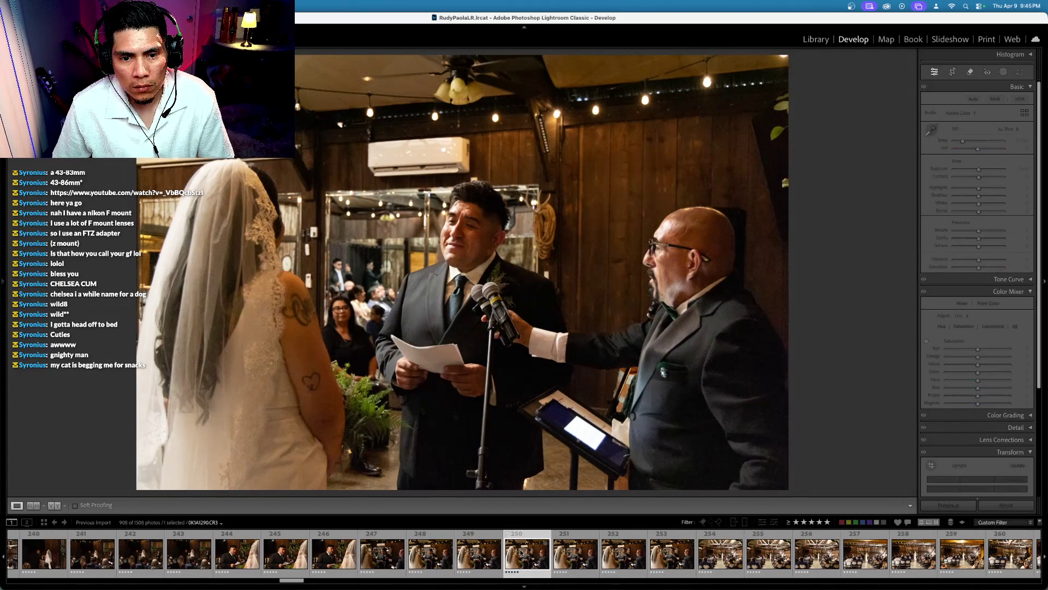
key("Right")
key("Right")
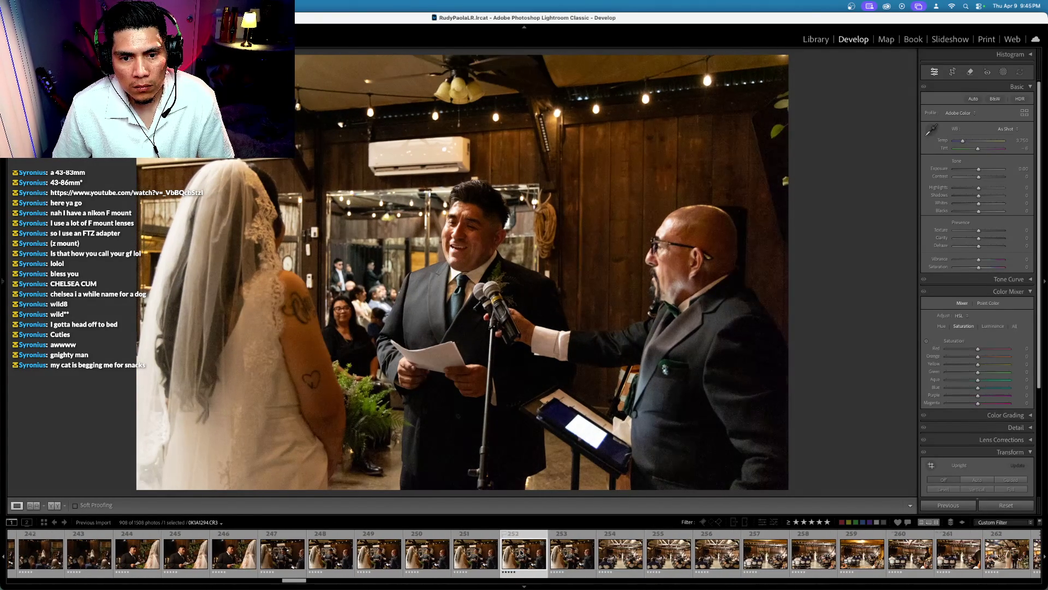
key("Right")
key("4")
key("Right")
key("Right")
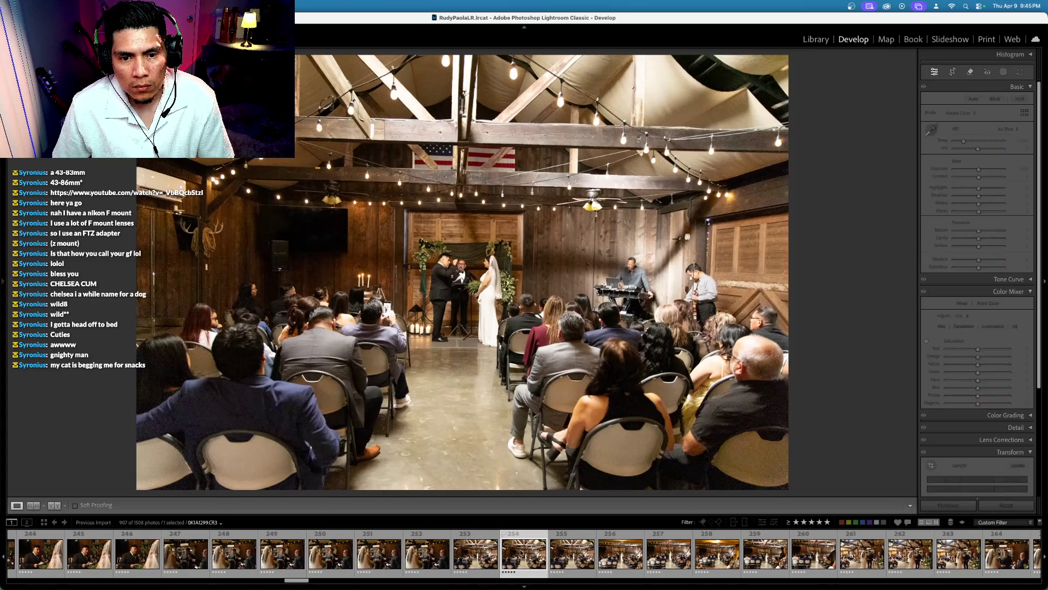
left_click(521, 553)
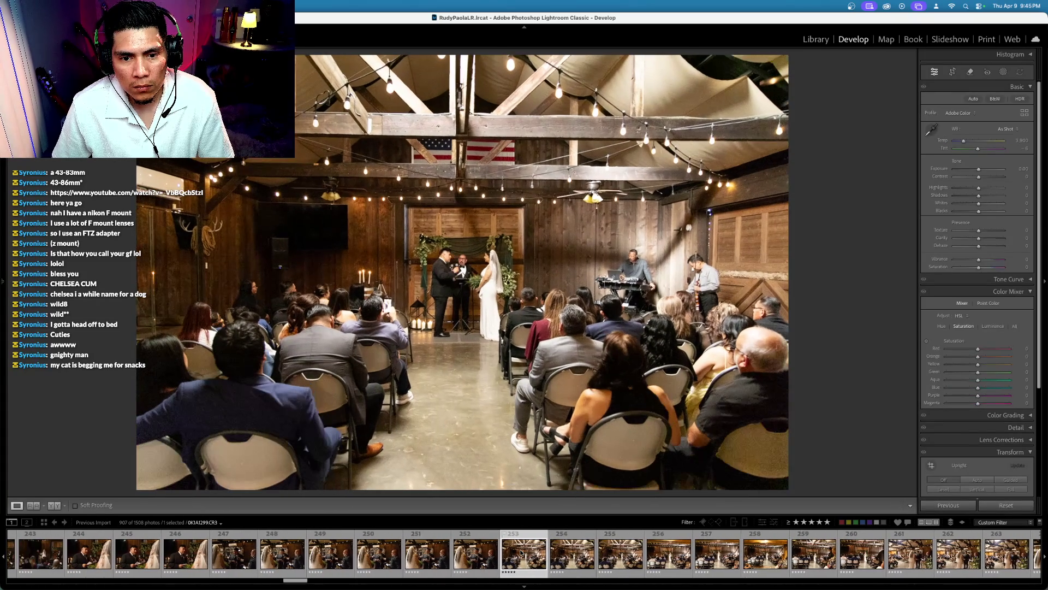
key("4")
key("Right")
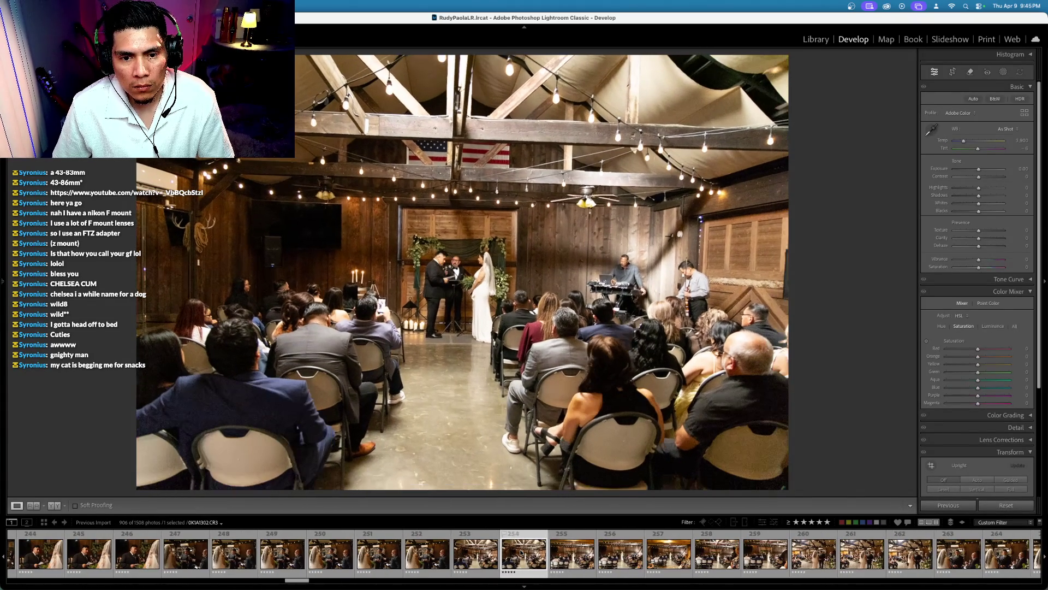
key("Right")
key("4")
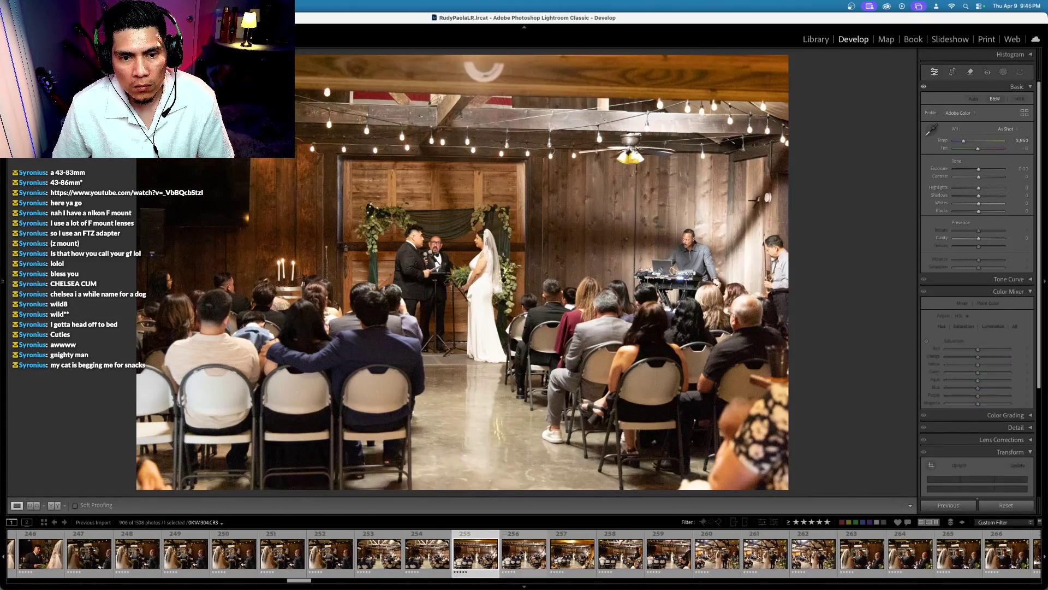
Step: Rate the vows close-up four stars and advance to wide ceremony photo 269
key("Right")
key("Right")
key("Right")
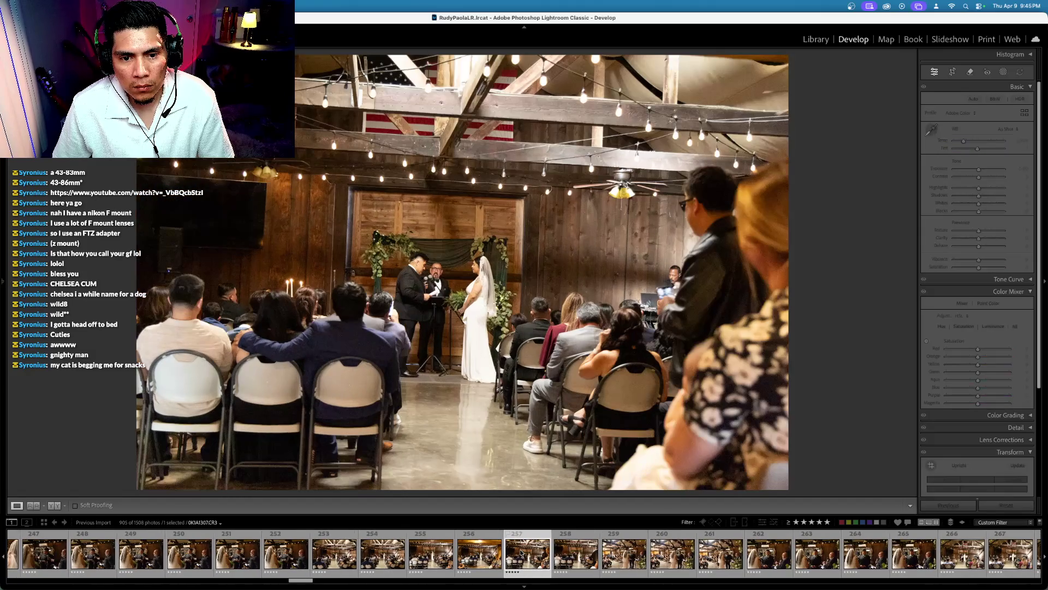
key("Right")
key("Right")
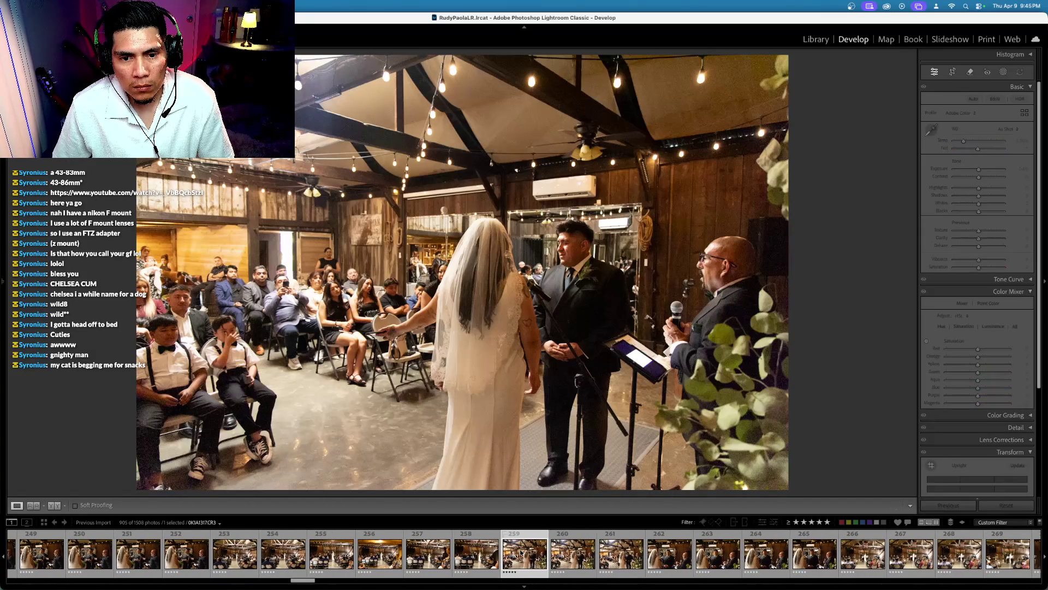
key("Right")
key("Right")
key("Right")
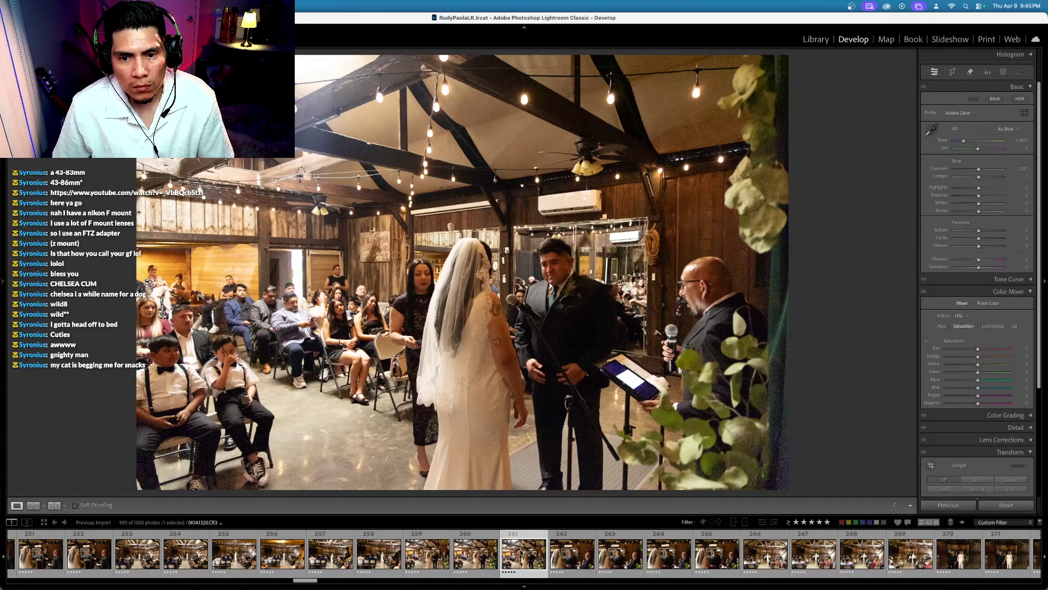
key("Right")
key("Right")
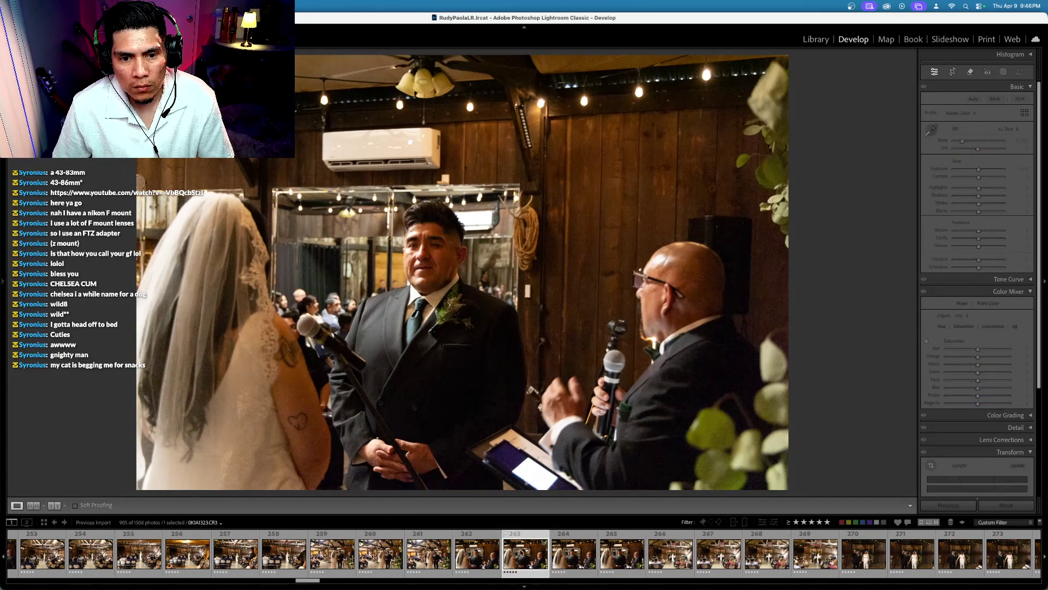
key("Right")
key("4")
key("Right")
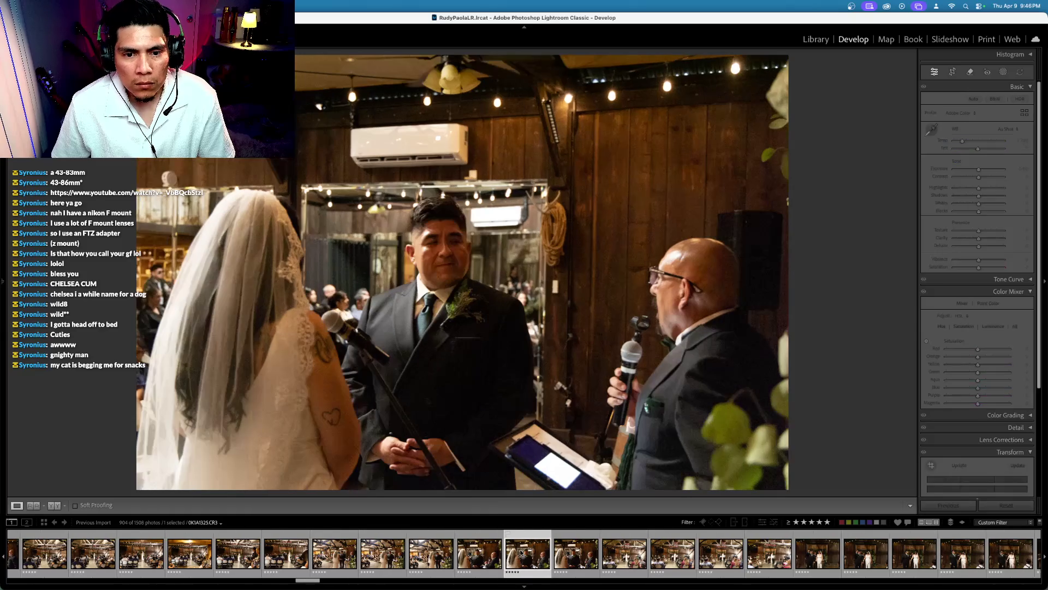
key("Right")
key("Left")
key("Right")
key("Right")
key("Right")
key("Right")
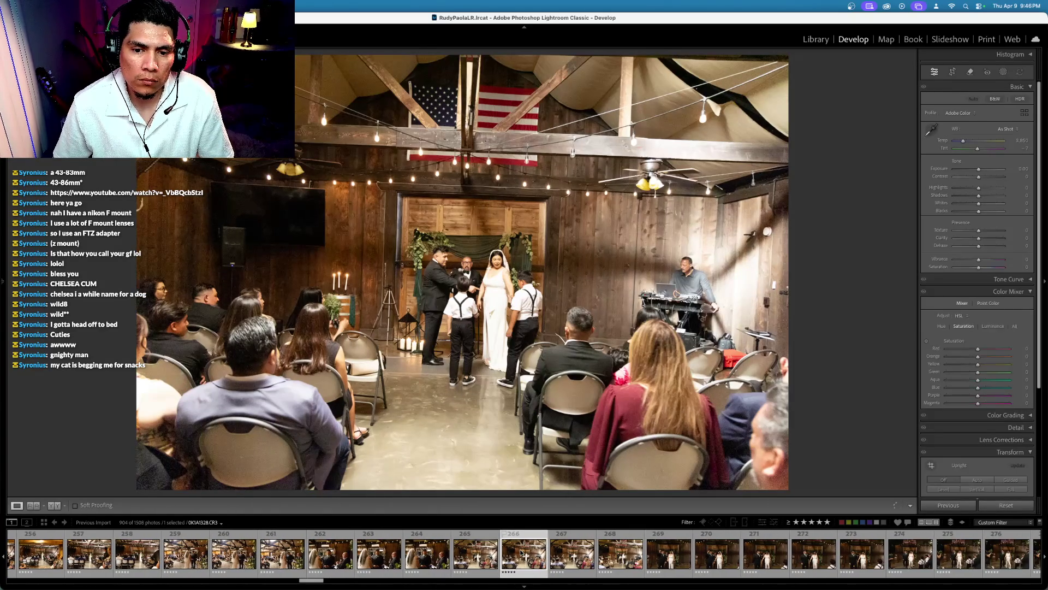
key("Right")
key("Right")
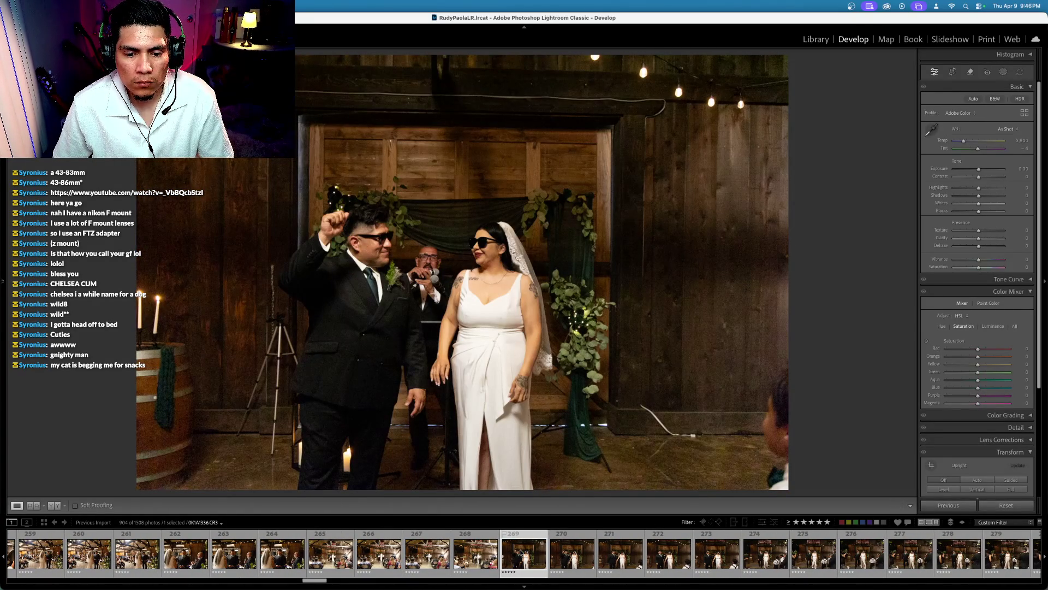
key("Left")
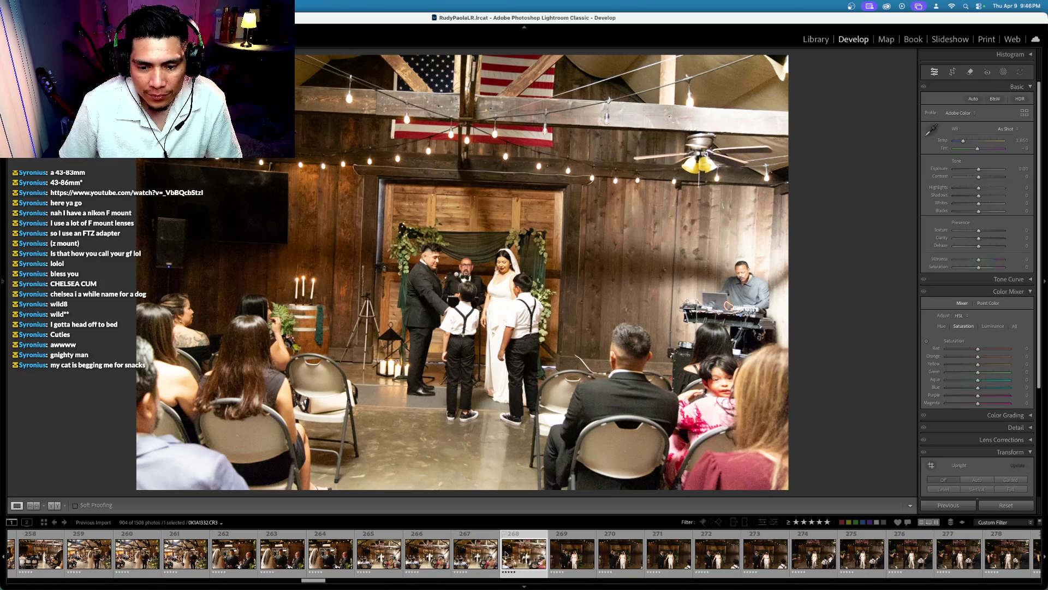
Step: Scroll back through the filmstrip to the candle-lighting barrel photos
scroll(326, 565, "up", 4)
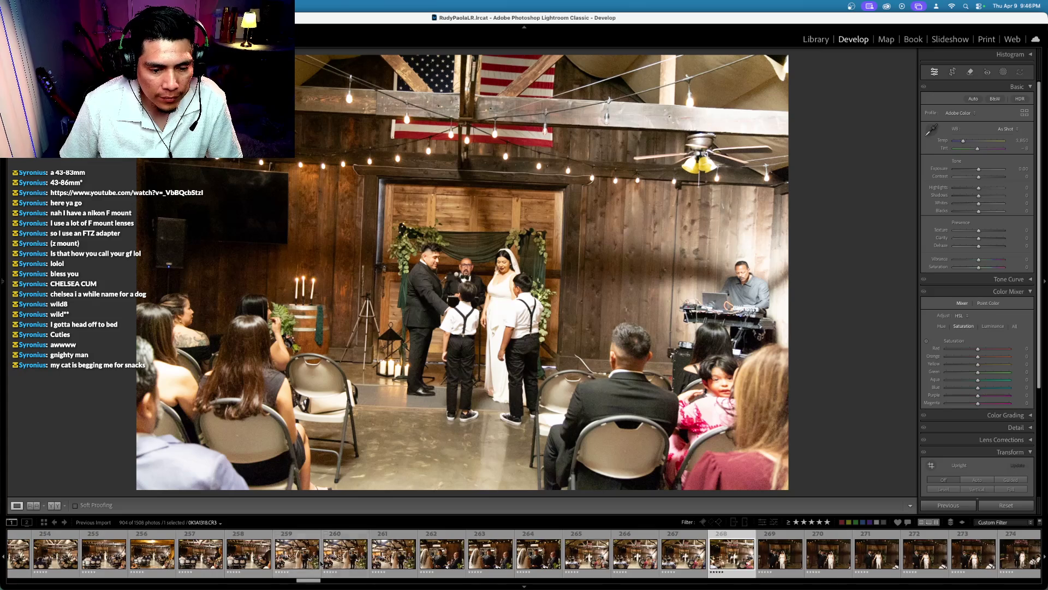
scroll(229, 554, "up", 5)
left_click(228, 557, "shift")
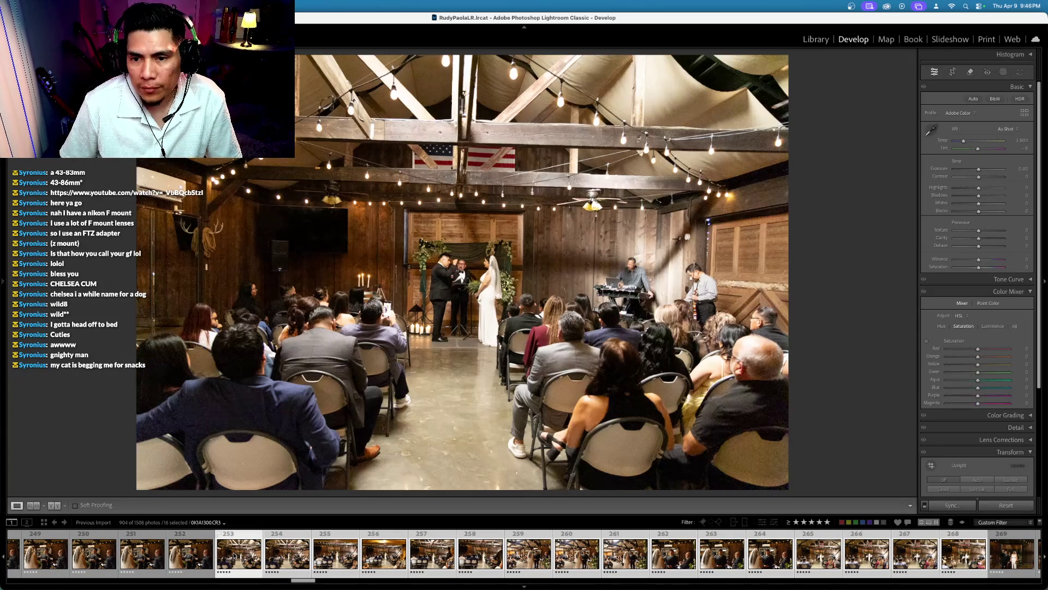
scroll(224, 553, "up", 6)
scroll(221, 549, "up", 8)
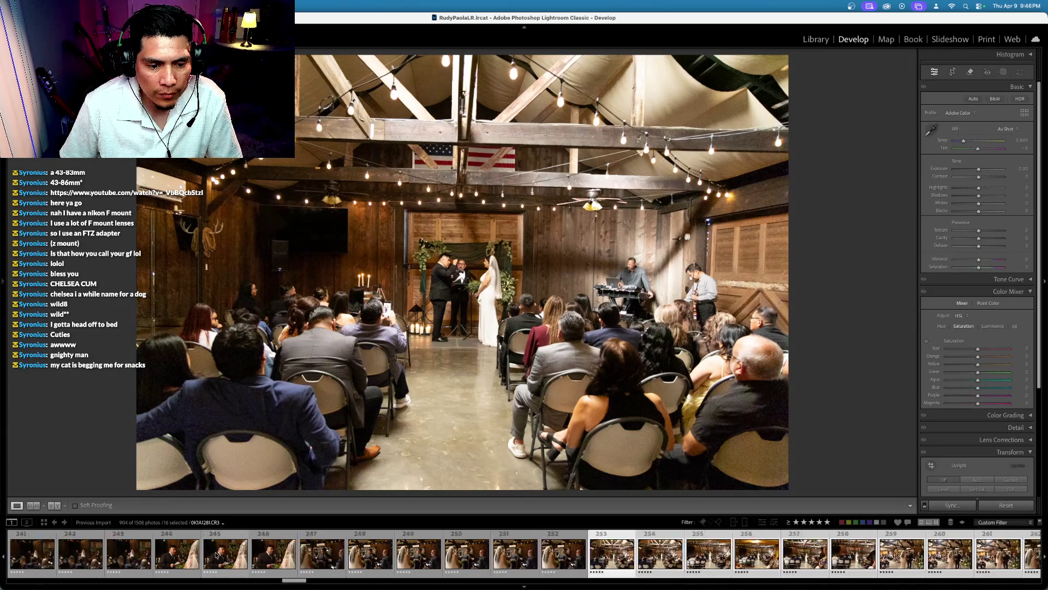
left_click(299, 553)
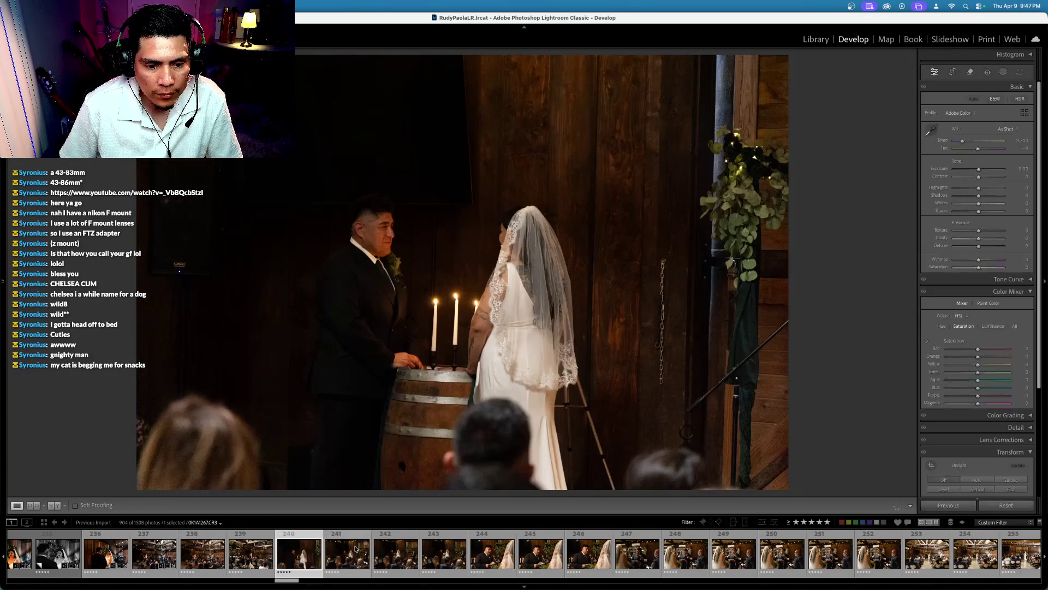
left_click(347, 553)
key("Right")
key("Right")
key("Right")
key("Right")
key("Right")
Step: Sync edited photo 237's settings onto photos 237 through 243
key("Left")
key("Left")
key("Left")
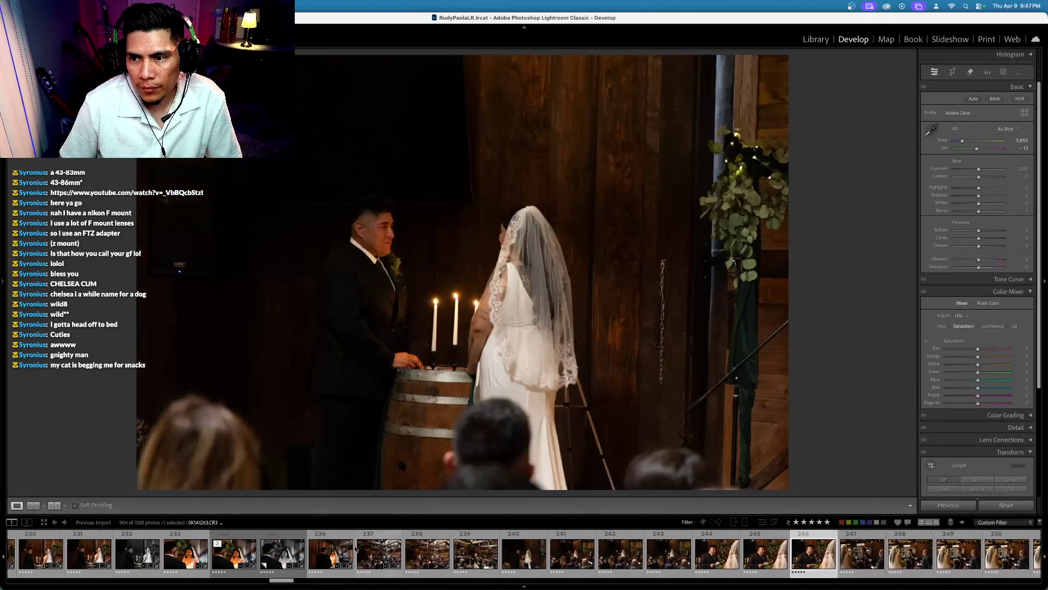
key("Left")
key("Left")
key("Left")
key("Left")
key("Left")
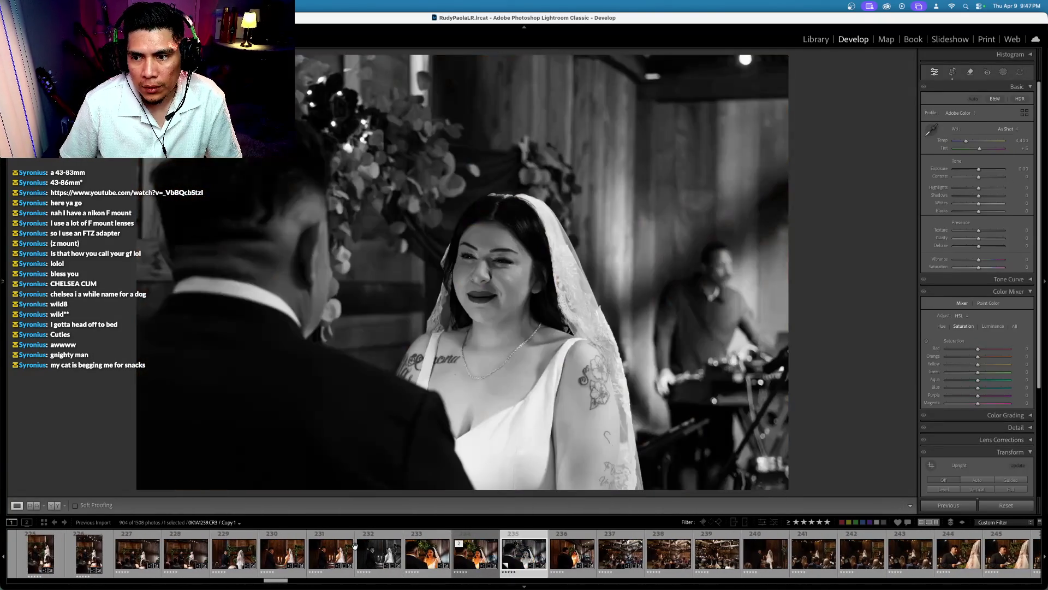
key("Left")
key("Right")
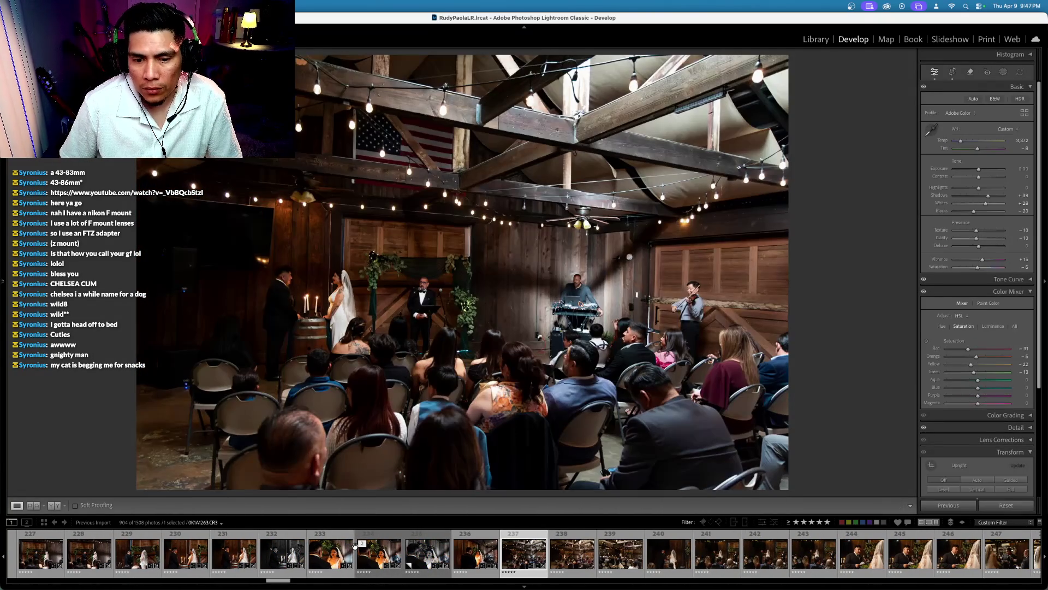
key("Left")
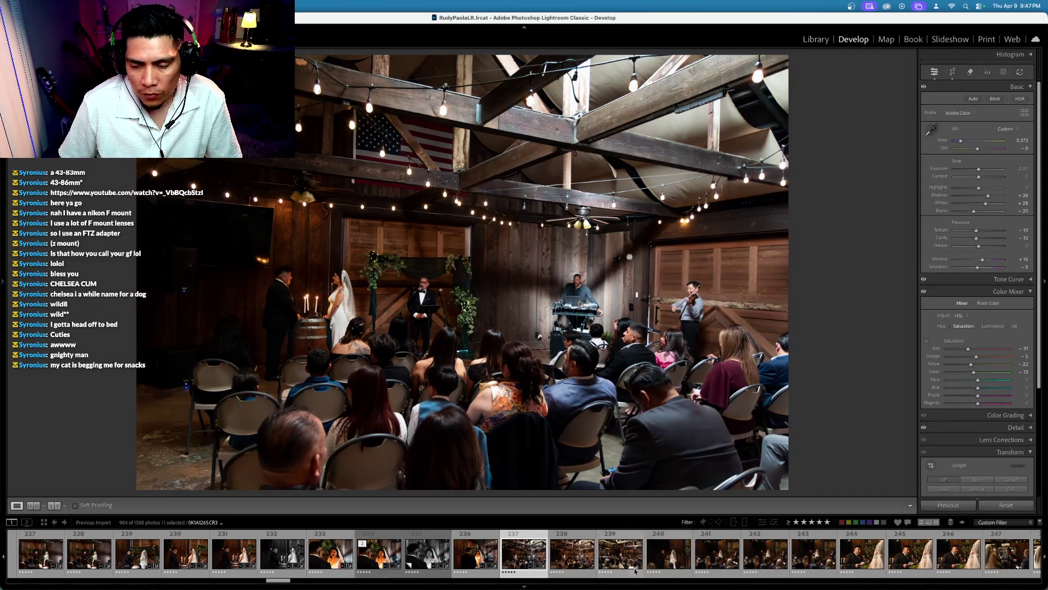
left_click(822, 561, "shift")
key("ctrl+shift+s")
key("Return")
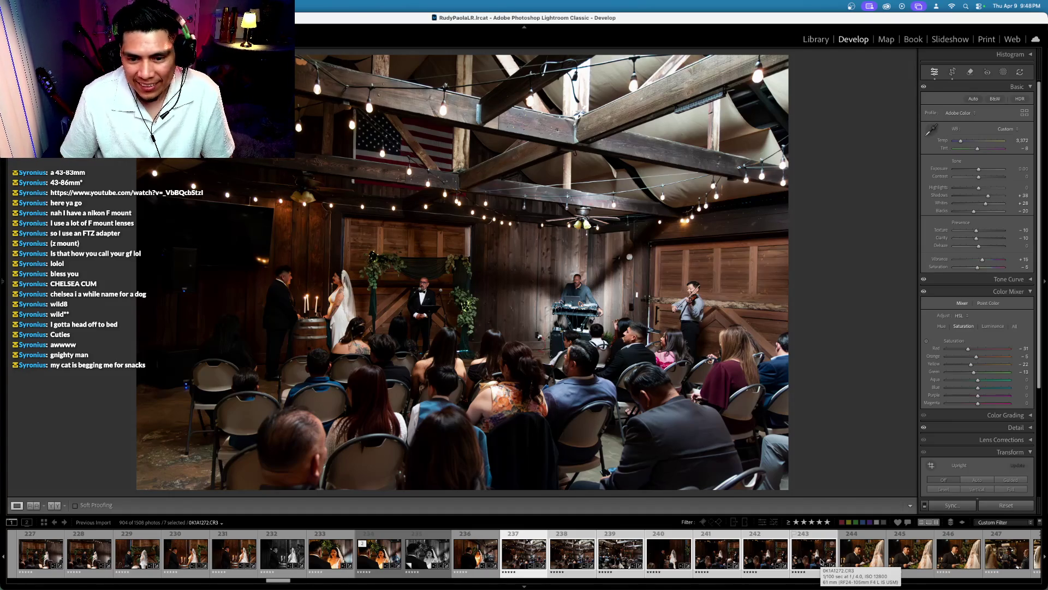
Step: Turn off auto-sync and straighten the next two ceremony photos with the crop tool
key("super")
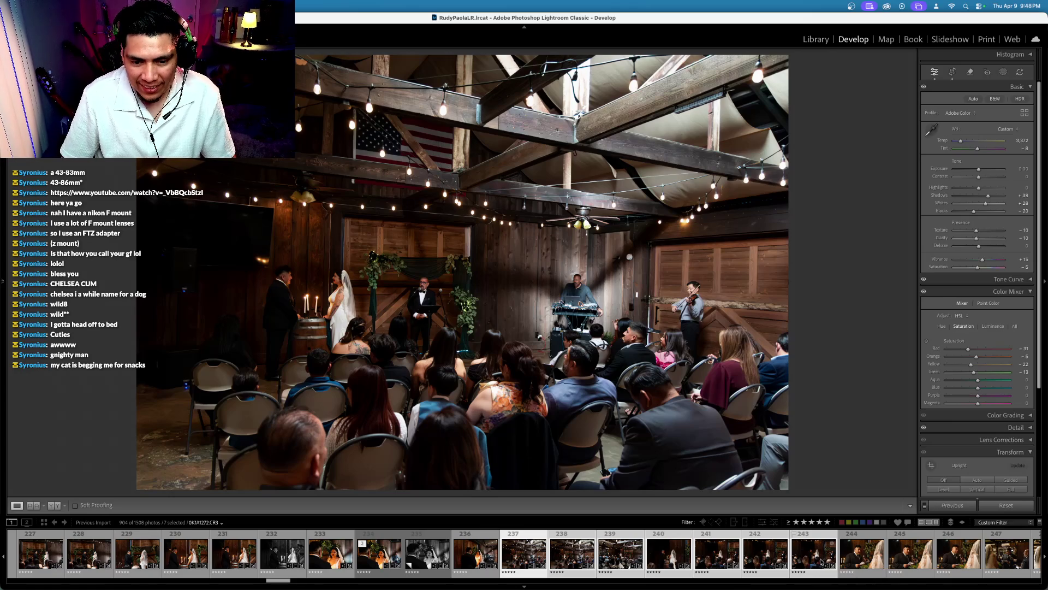
key("Right")
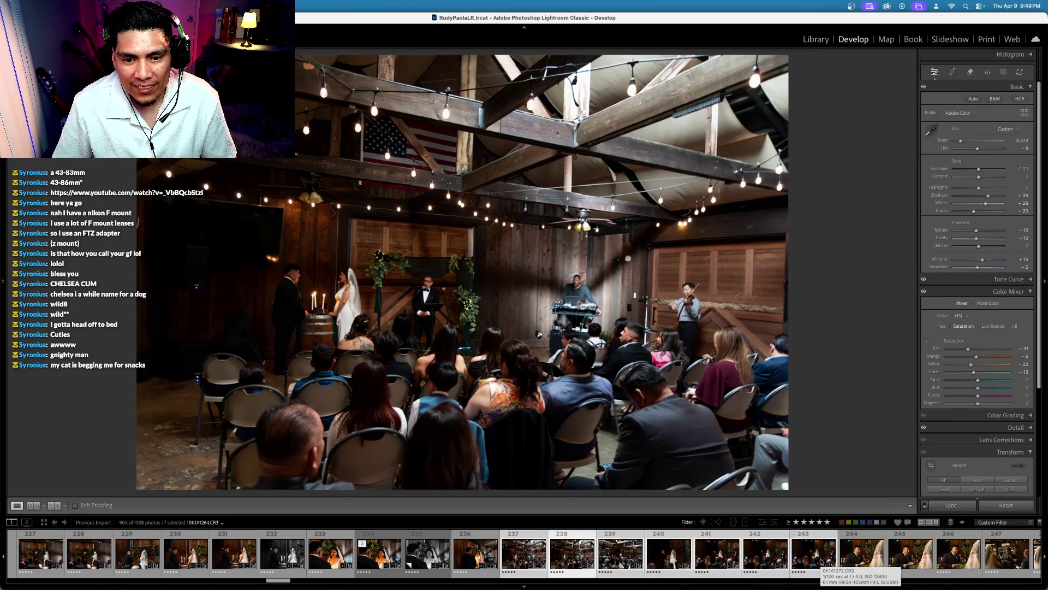
left_click(952, 72)
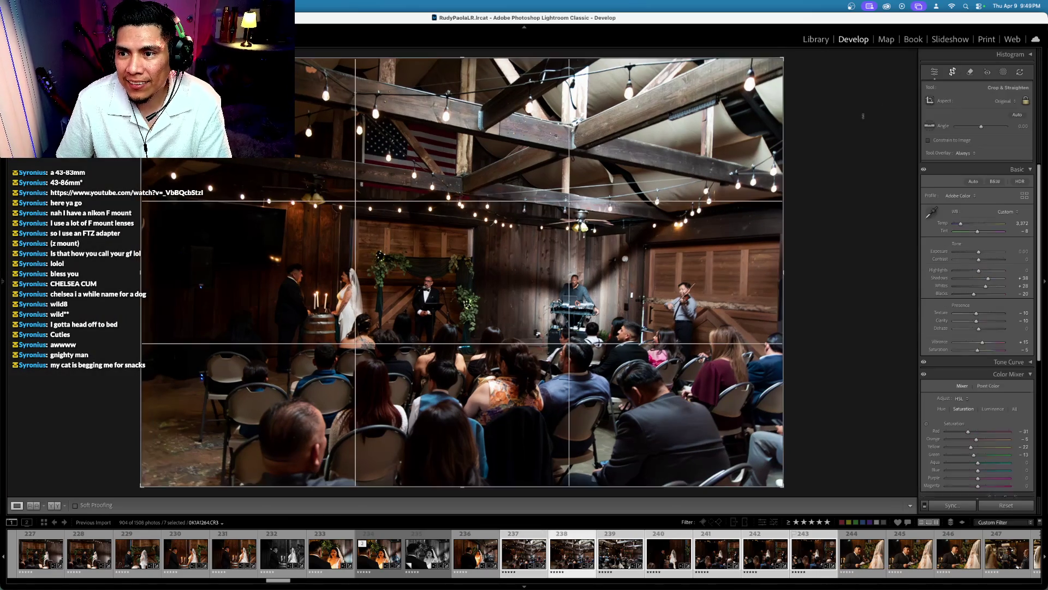
key("Return")
key("Right")
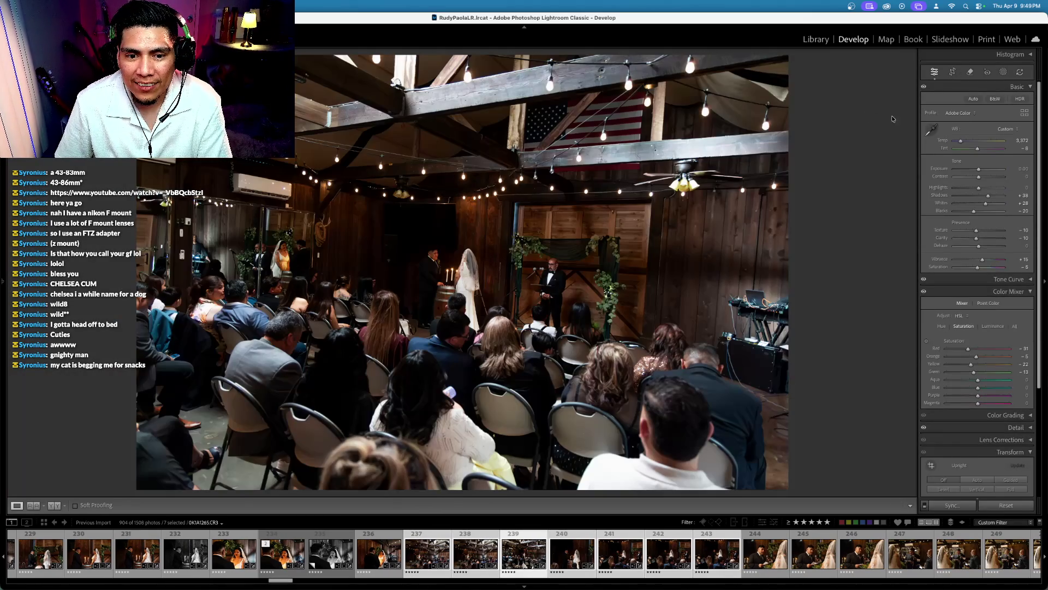
left_click(952, 72)
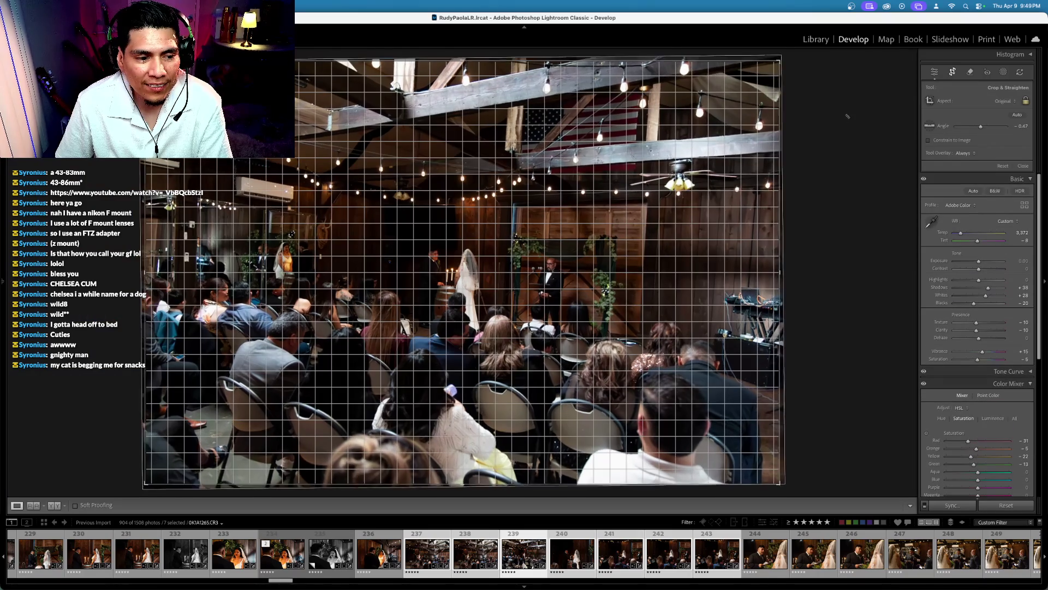
key("Return")
Step: Step past the close-up and straighten the tilted barrel-side ceremony photo
key("Right")
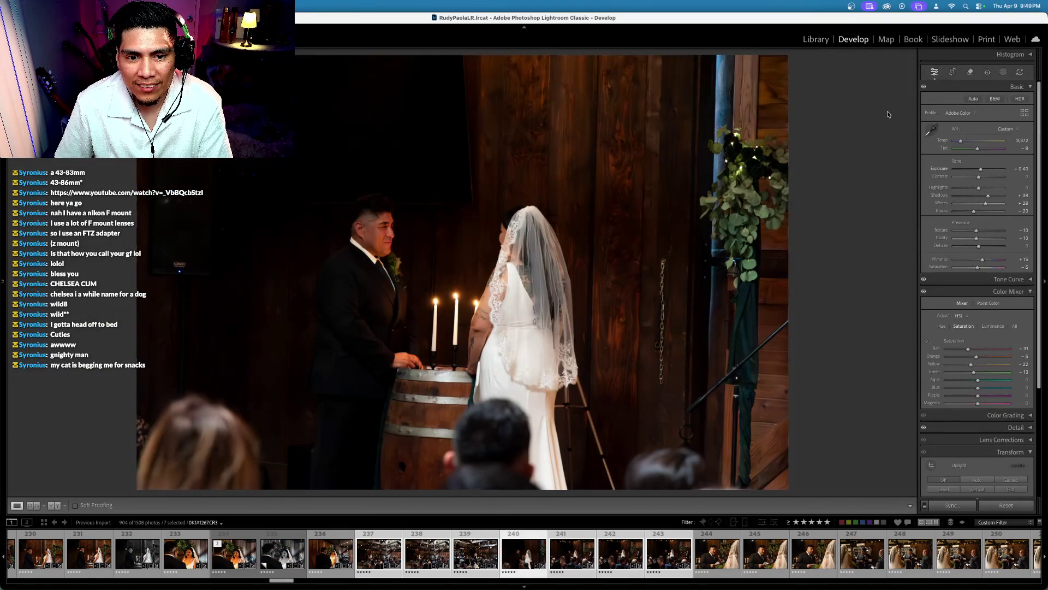
key("Right")
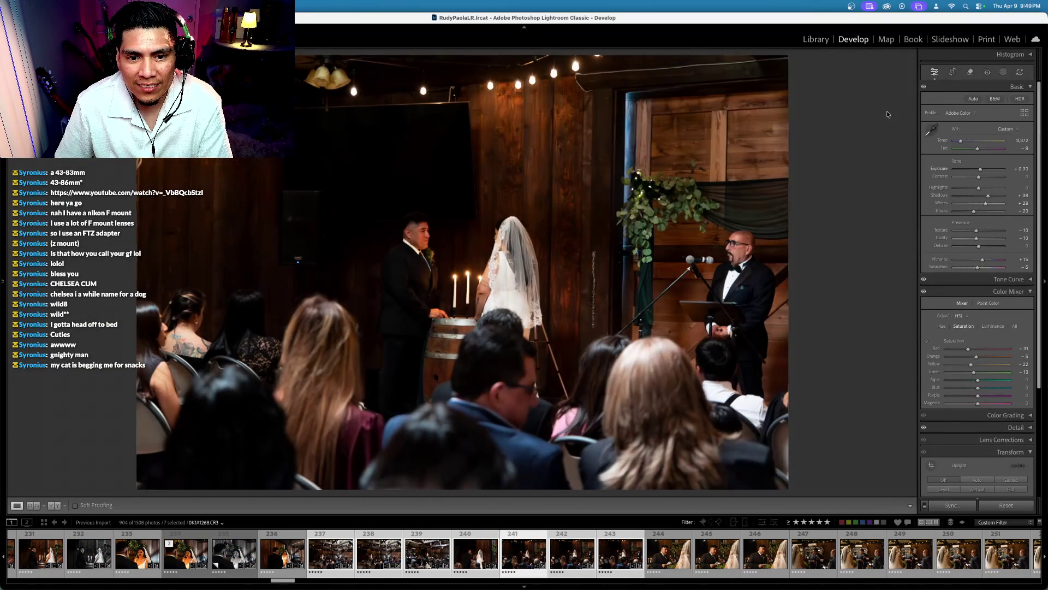
key("Right")
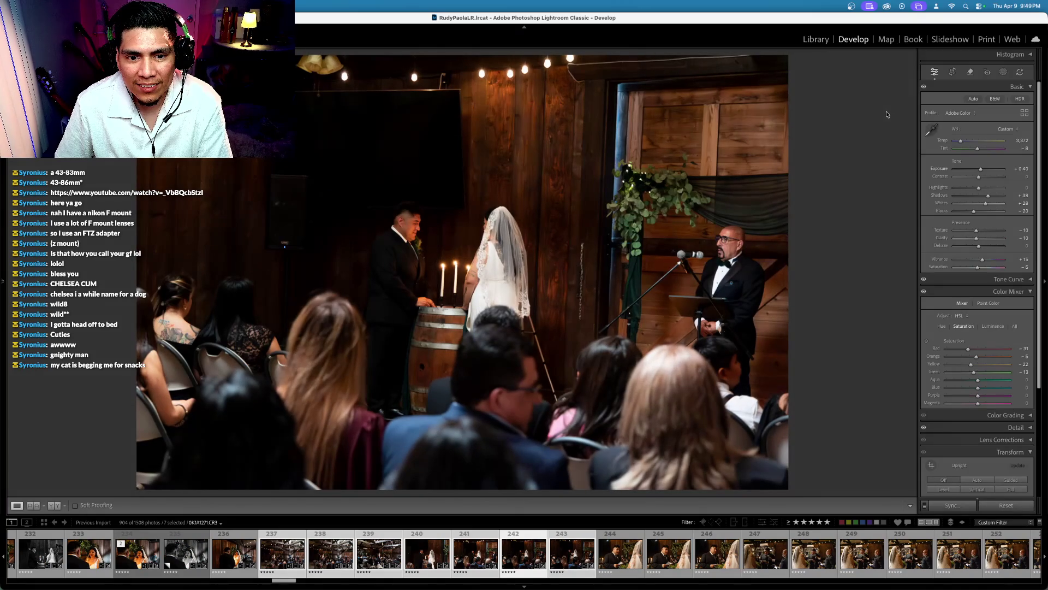
key("r")
key("Right")
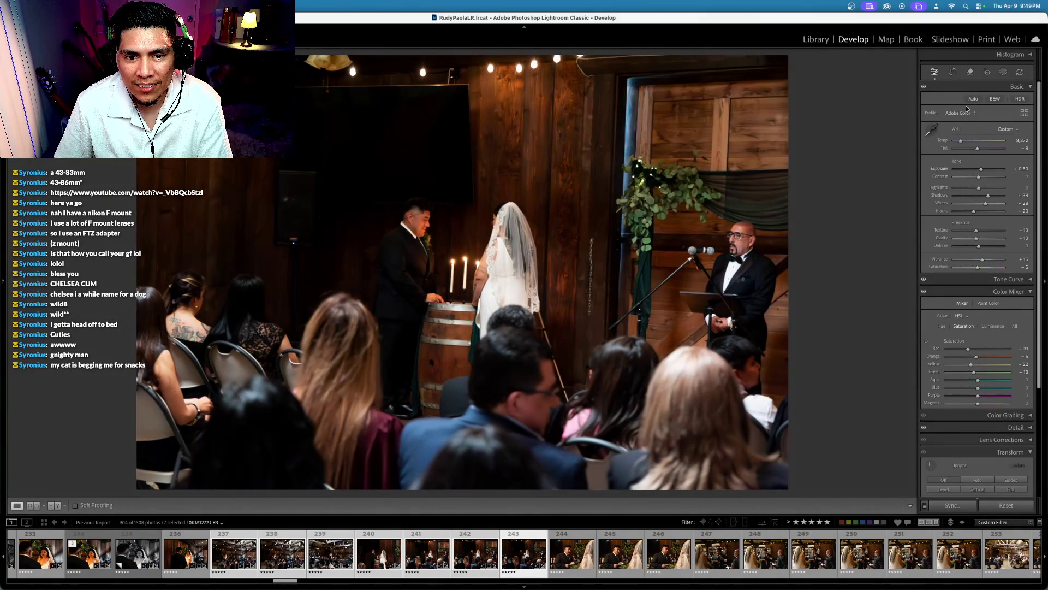
left_click(952, 71)
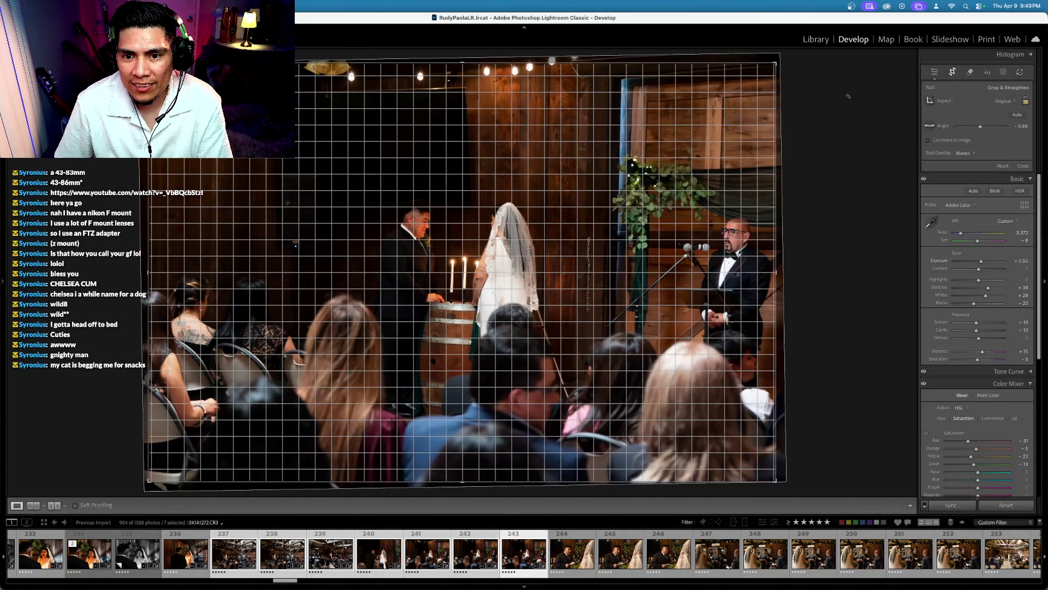
key("r")
Step: Sync photo 243's edits, including exposure +0.60, onto photo 244
key("Right")
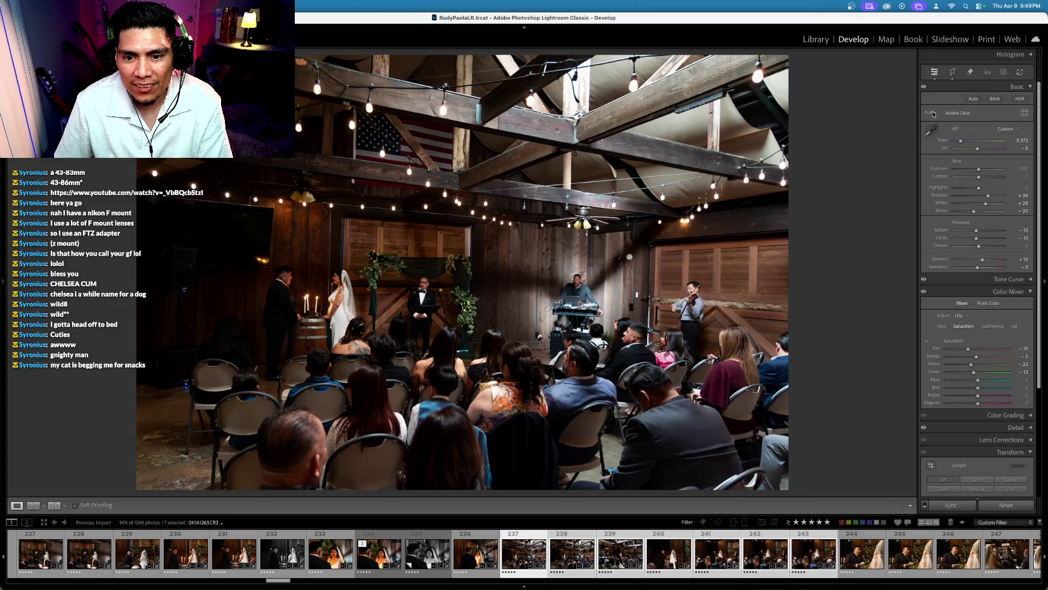
left_click(814, 553)
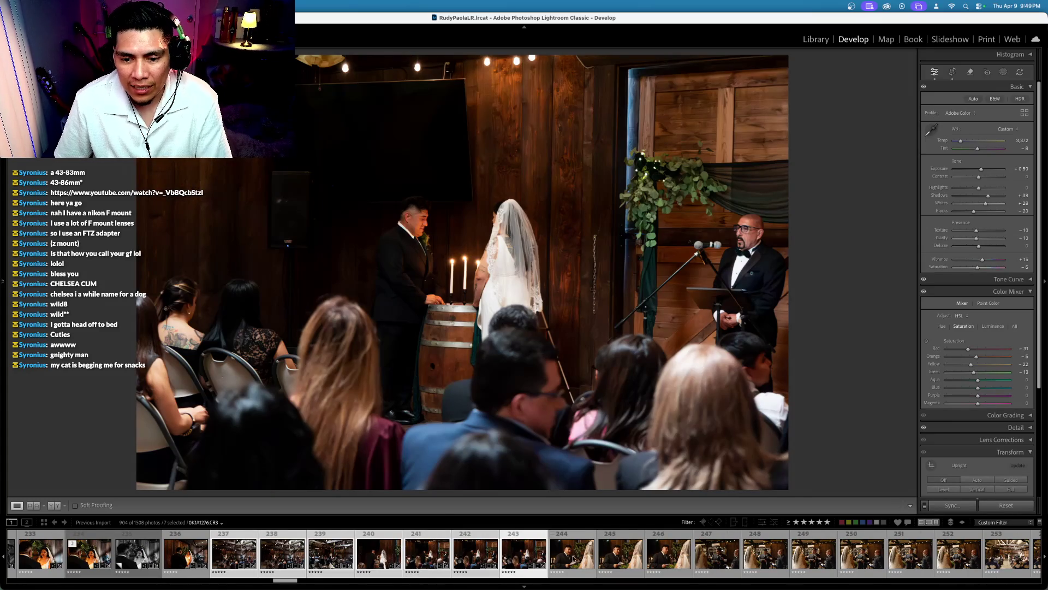
key("Right")
key("shift+Left")
left_click(951, 505)
key("Return")
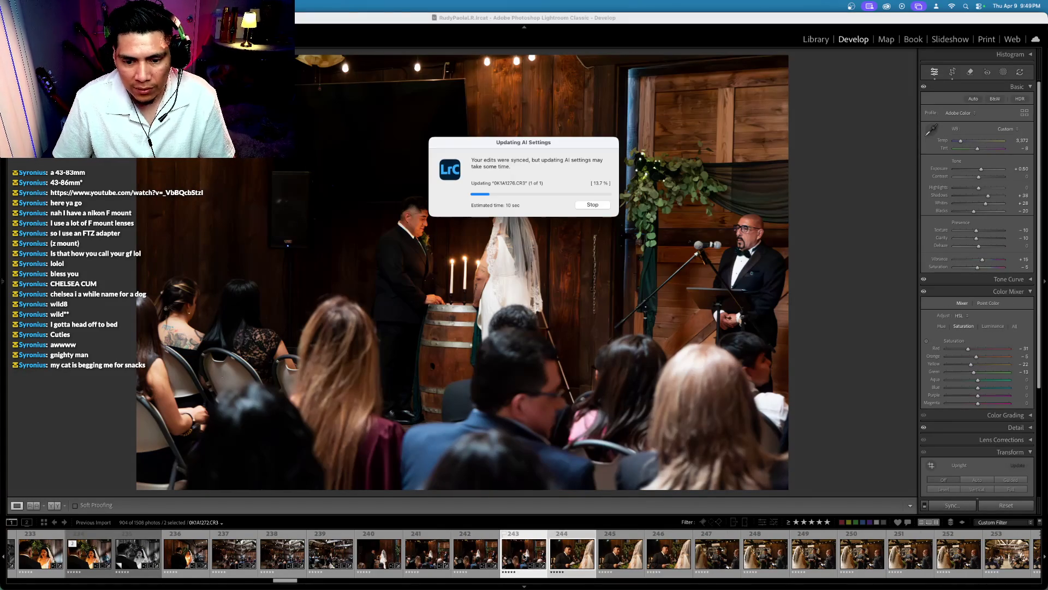
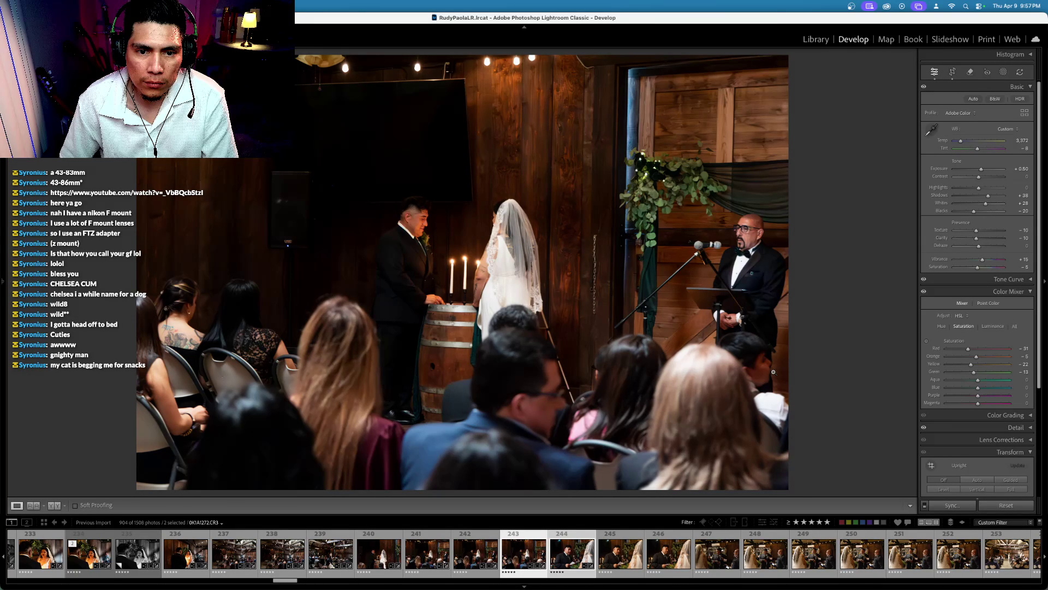
Step: On the groom-with-microphone photo 244, warm the white balance to Temp 3,622
key("Right")
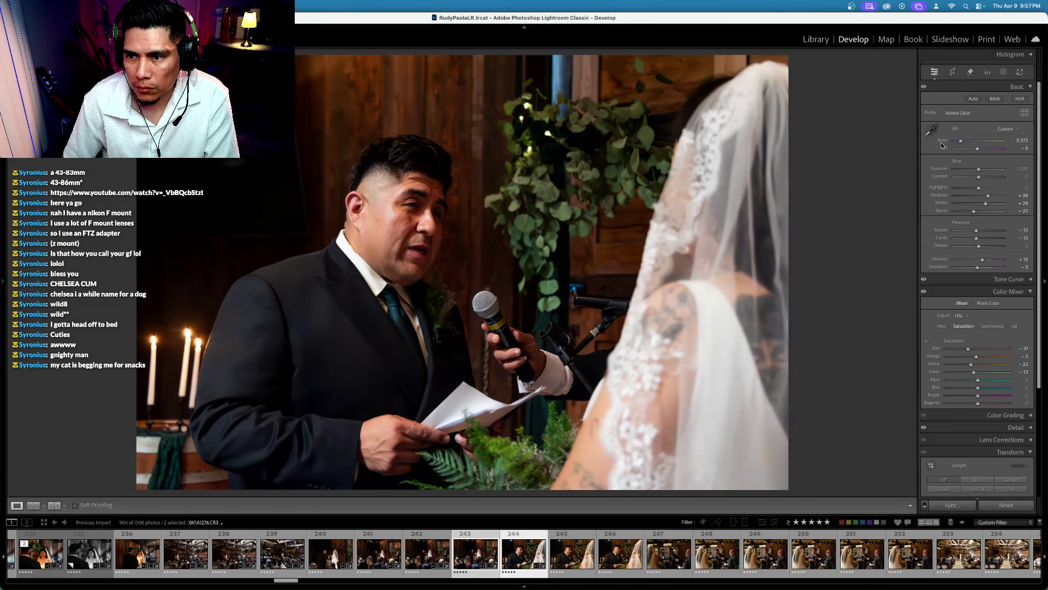
left_click_drag(942, 143, 943, 142)
key("plus")
key("super+shift+d")
Step: Sync photo 244's edits across photos 244–247
left_click(667, 557, "shift")
key("super+alt+s")
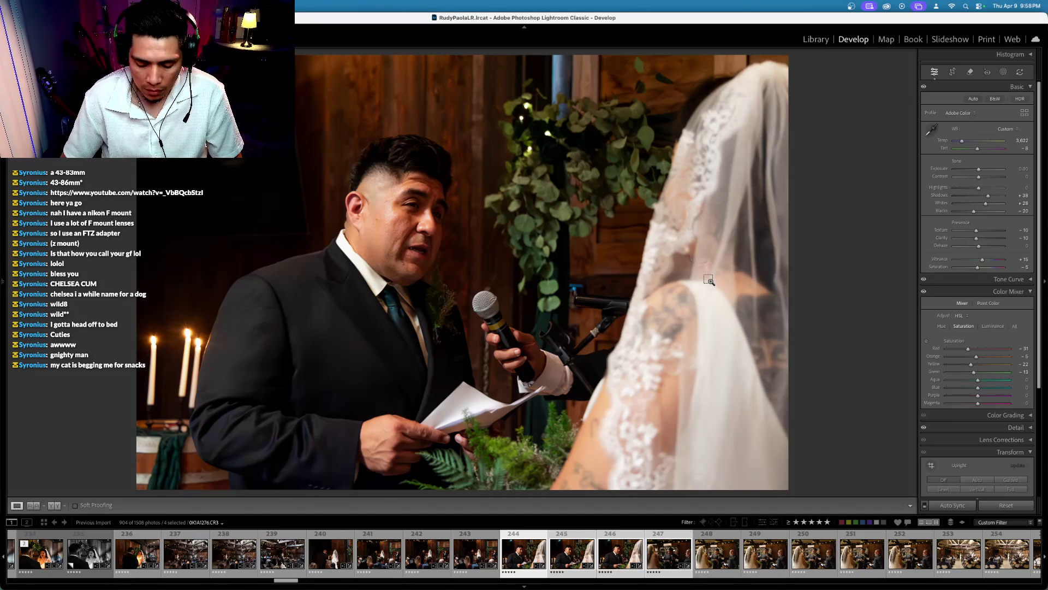
key("Right")
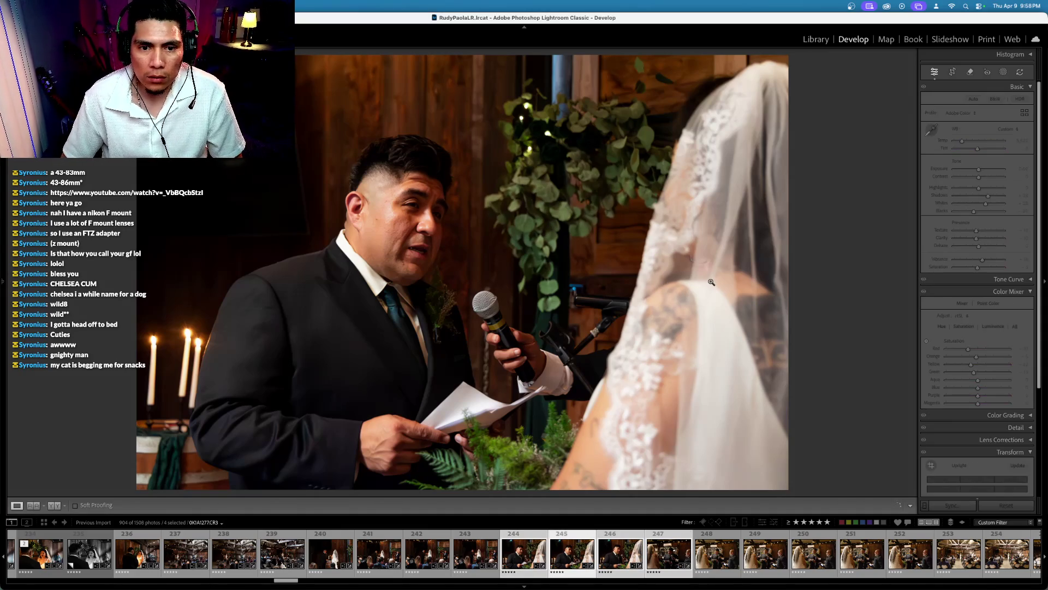
Step: On the groom-reading photo 247, raise Exposure to +0.40 and straighten it slightly with a crop
key("Right")
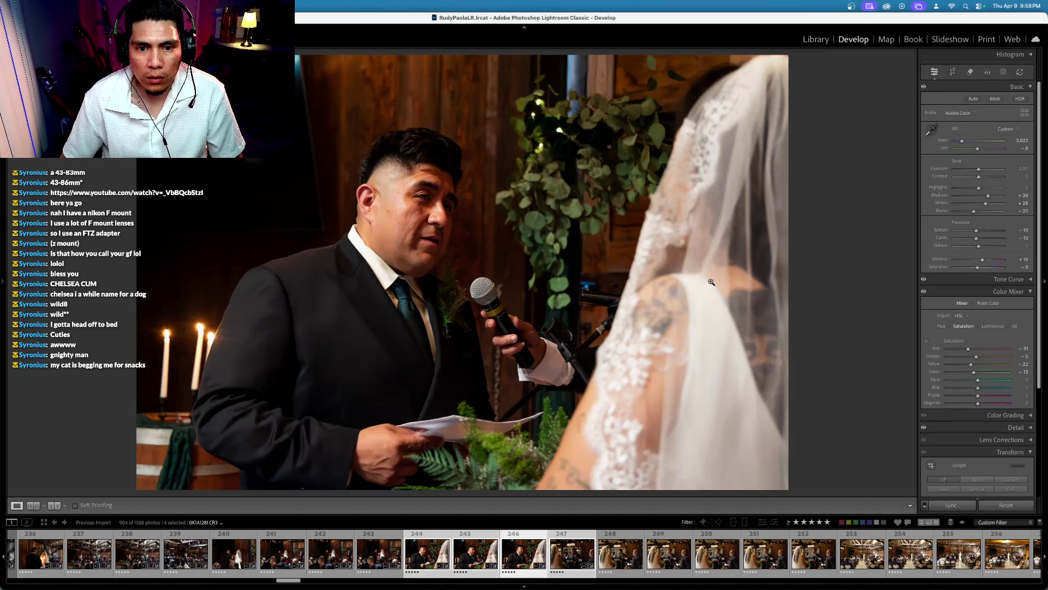
key("Right")
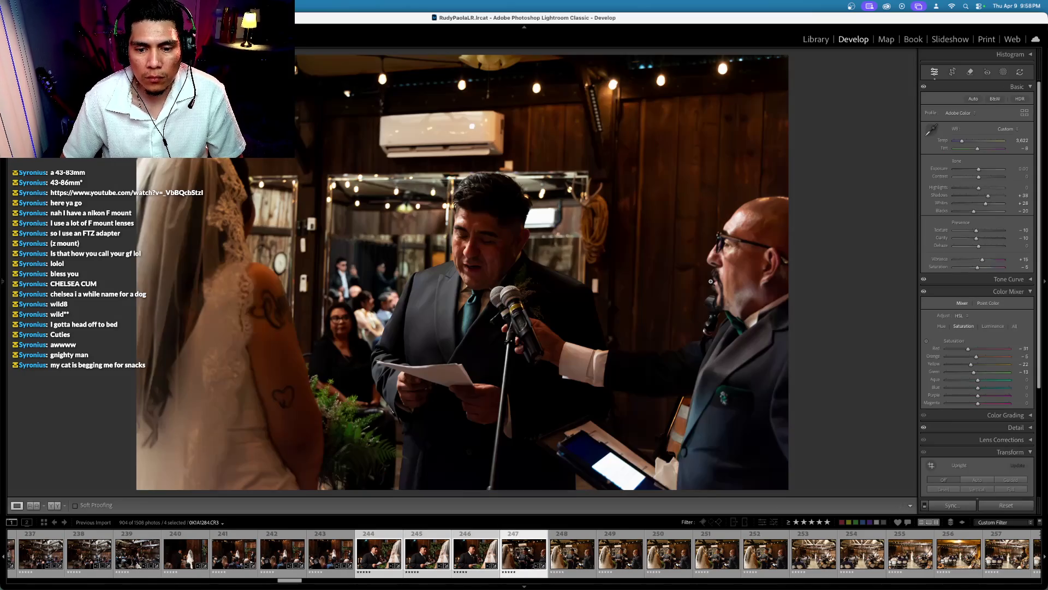
left_click(938, 170)
key("equal")
key("equal")
key("equal")
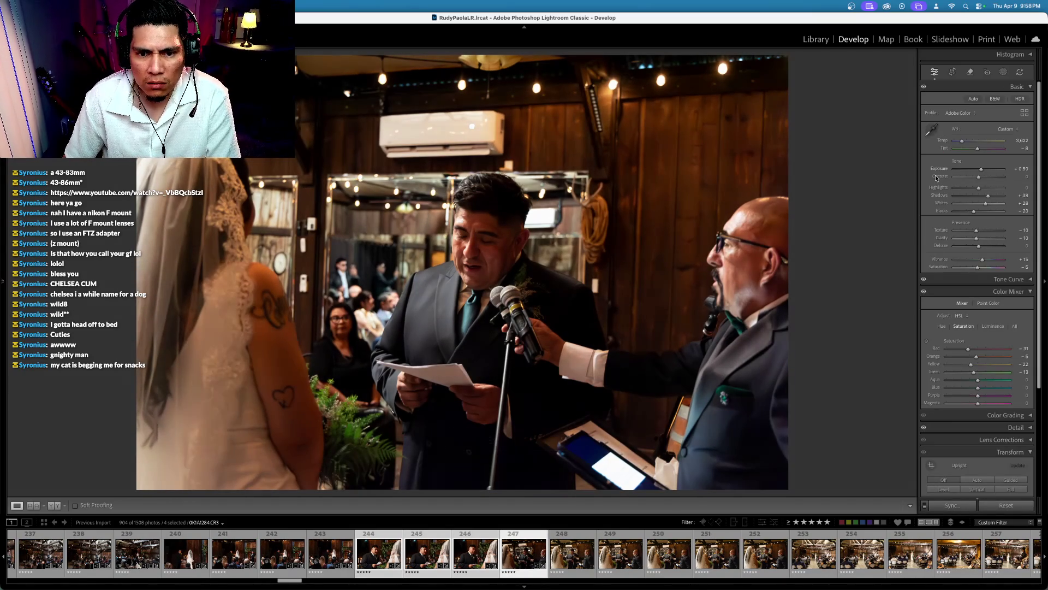
left_click(952, 71)
left_click_drag(863, 88, 869, 106)
key("Return")
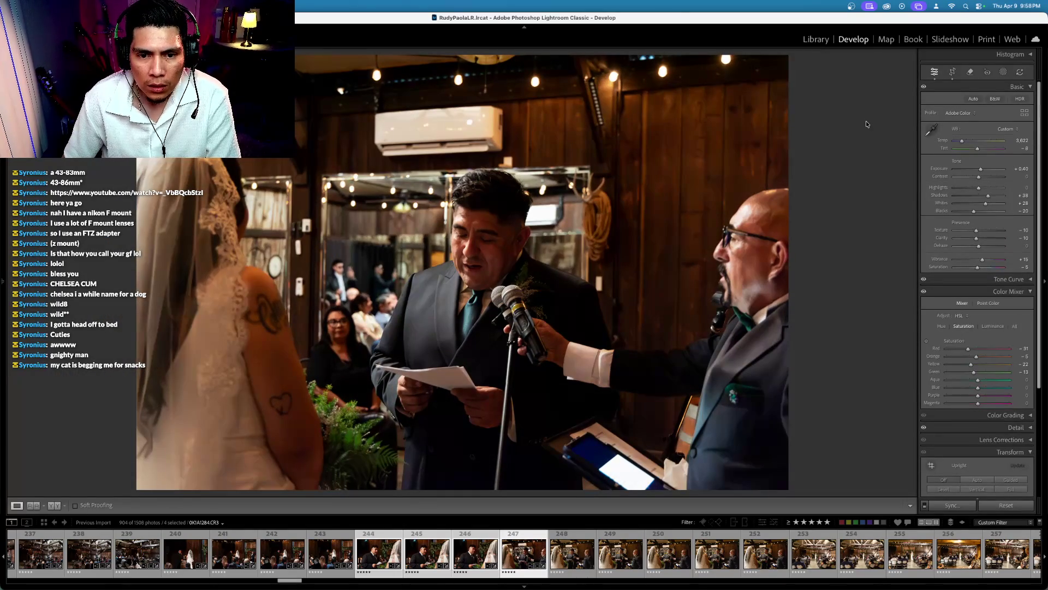
Step: Select photos 247–252 and sync photo 247's edits to them
left_click(525, 554)
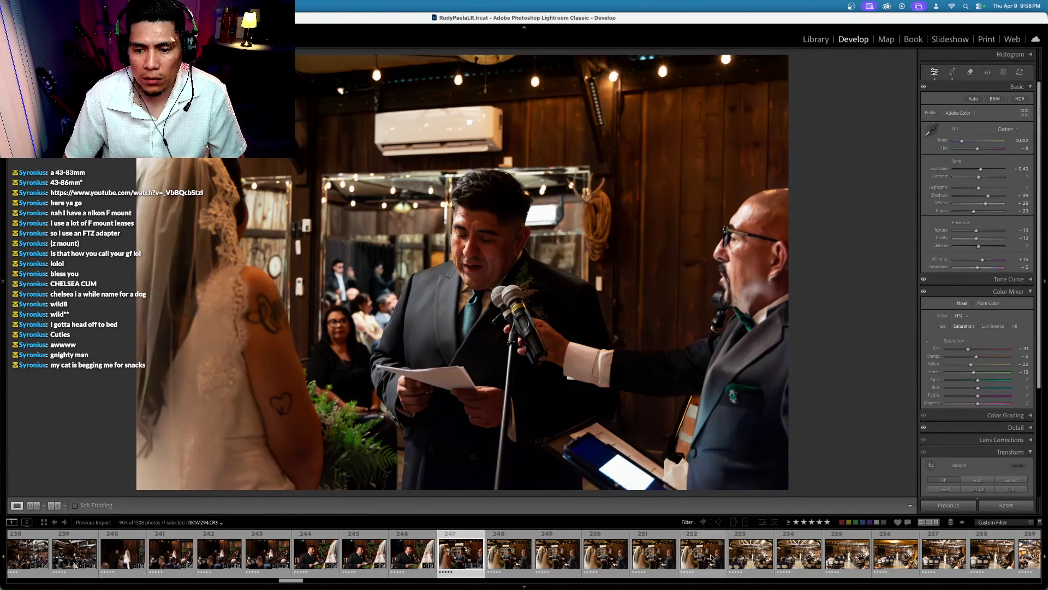
left_click(711, 557, "shift")
key("super+shift+s")
key("Return")
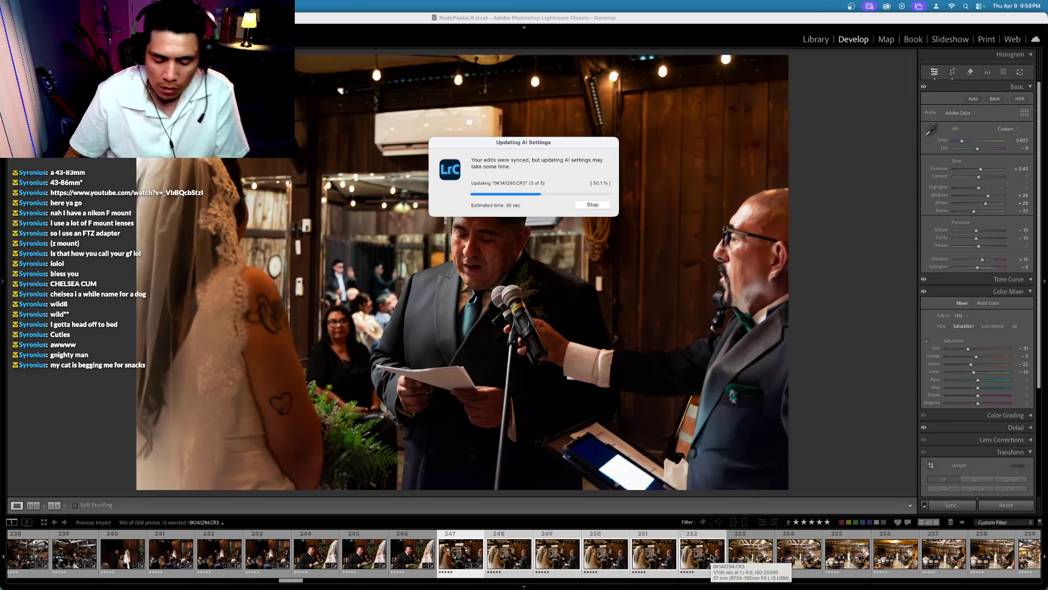
key("ctrl+Up")
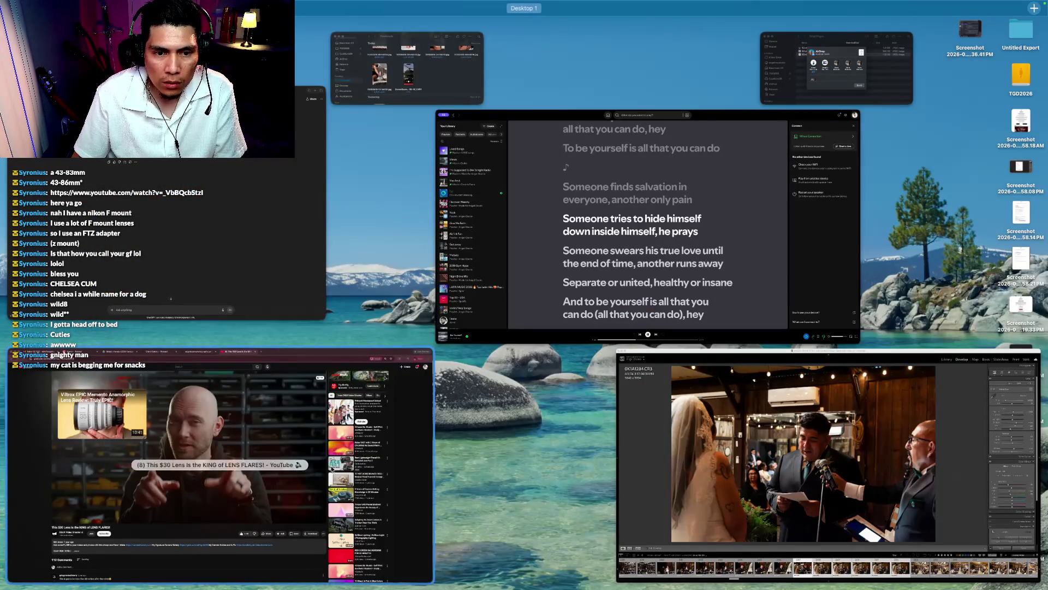
Step: Check the lyrics of 'Be Yourself' in Spotify, then return to the Lightroom window
left_click(748, 284)
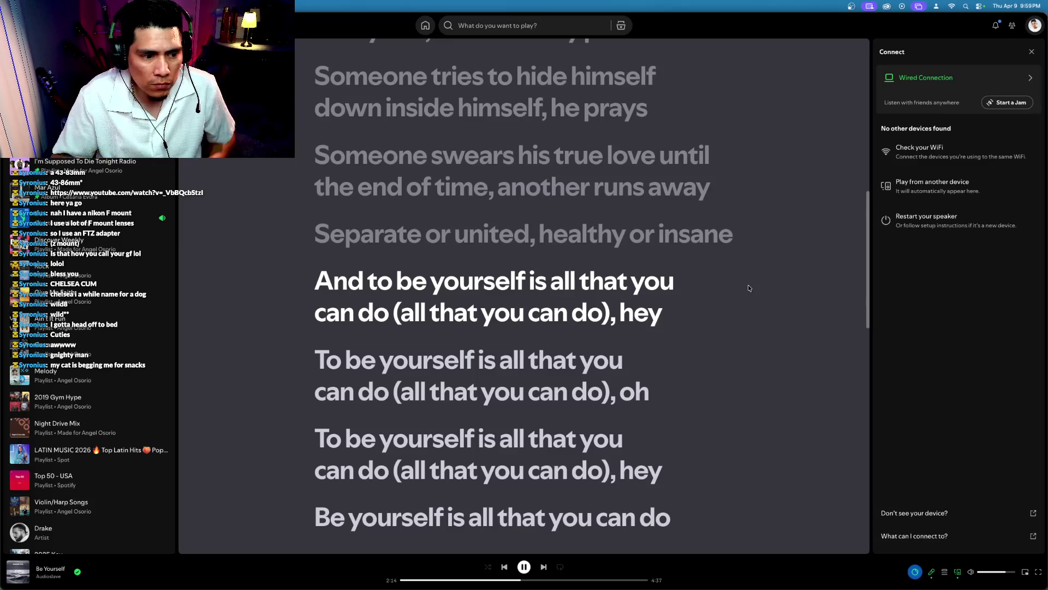
key("ctrl+Up")
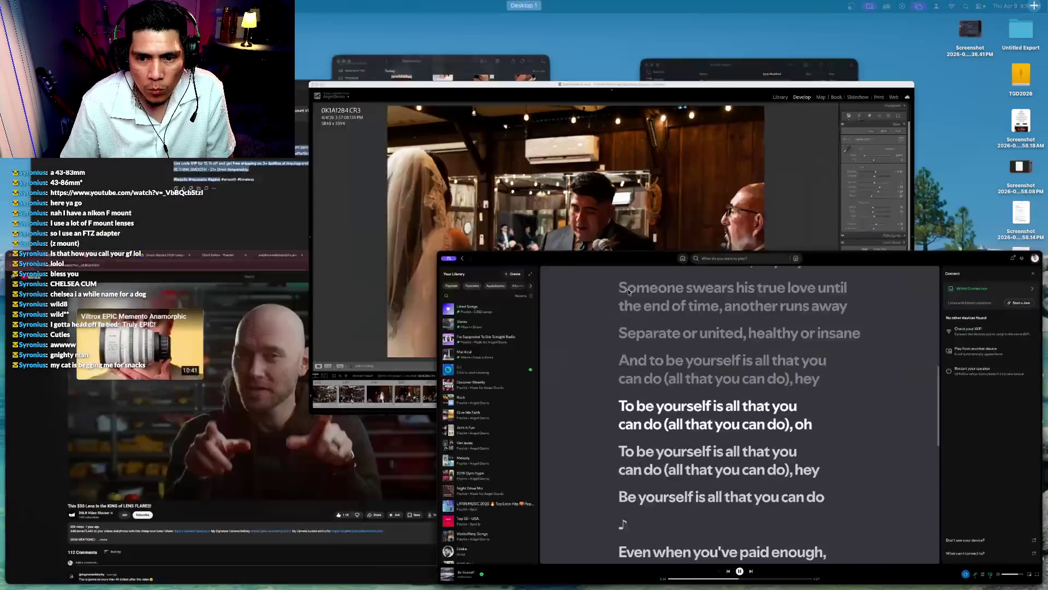
left_click(603, 263)
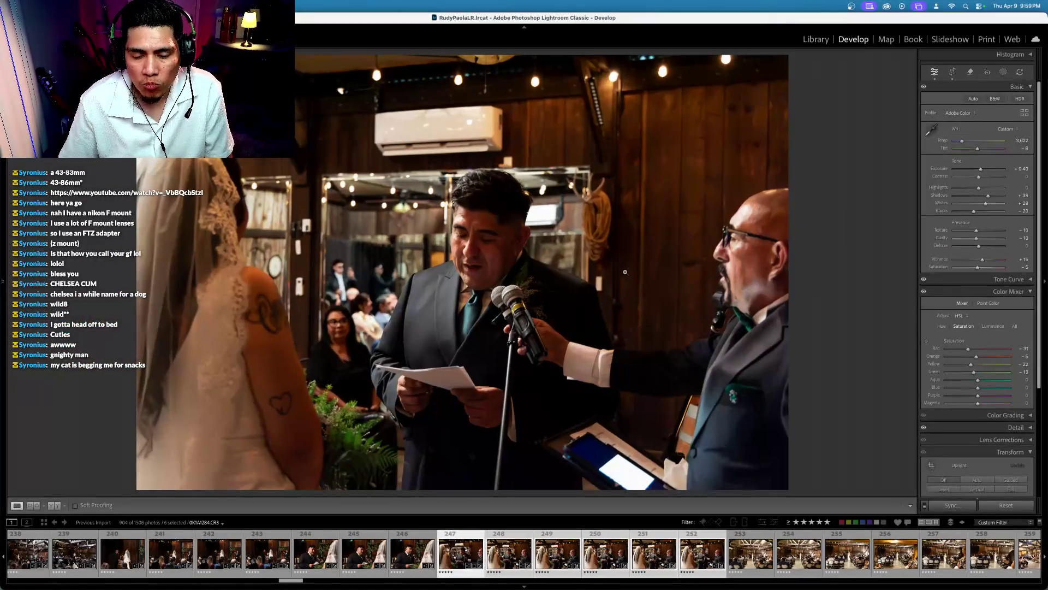
Step: Step through photos 248–252, lowering exposure slightly on one of them
key("Right")
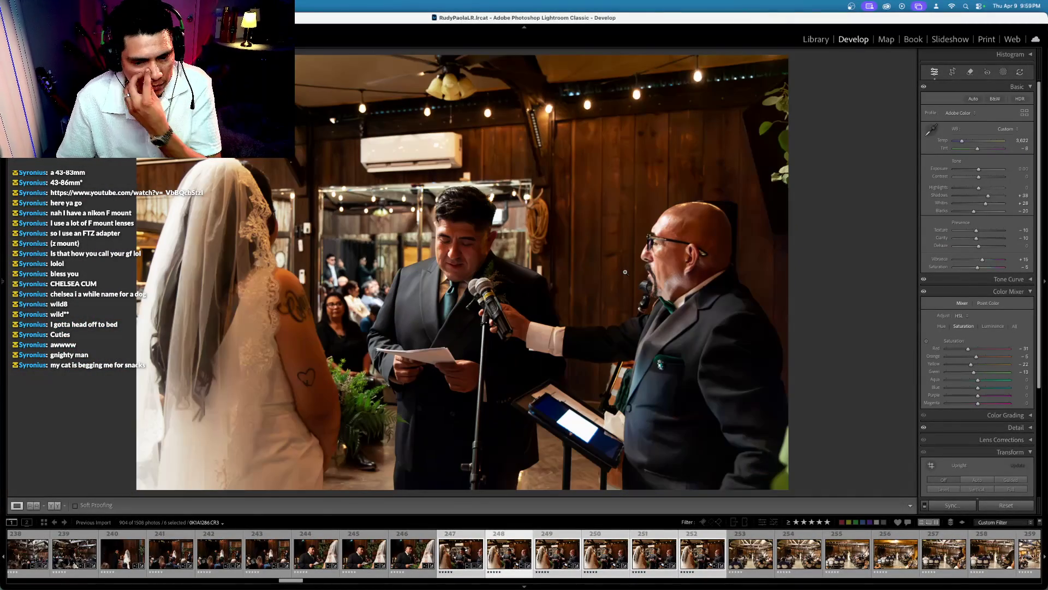
key("Right")
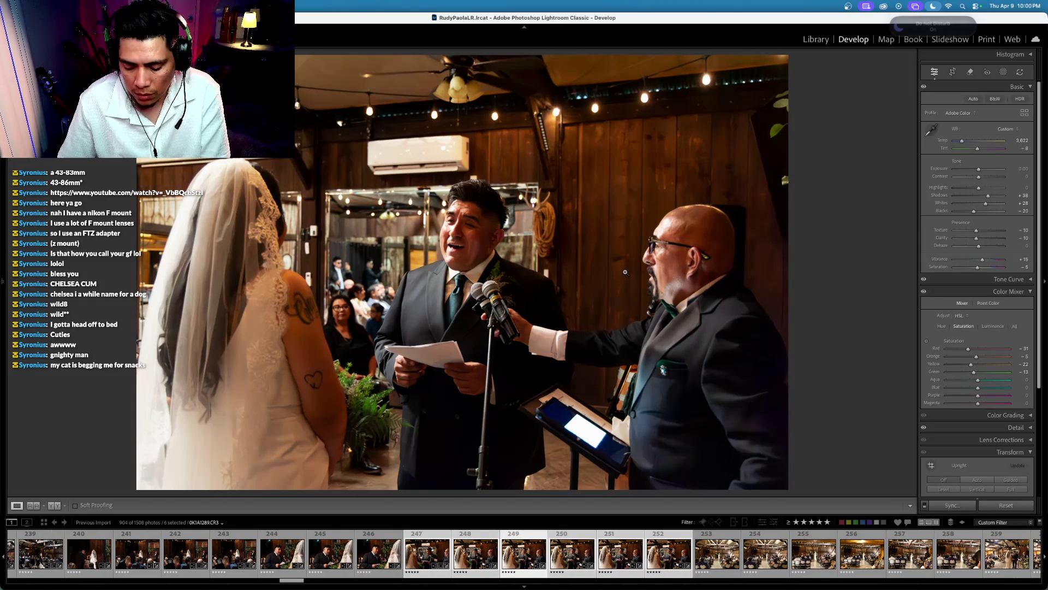
key("Left")
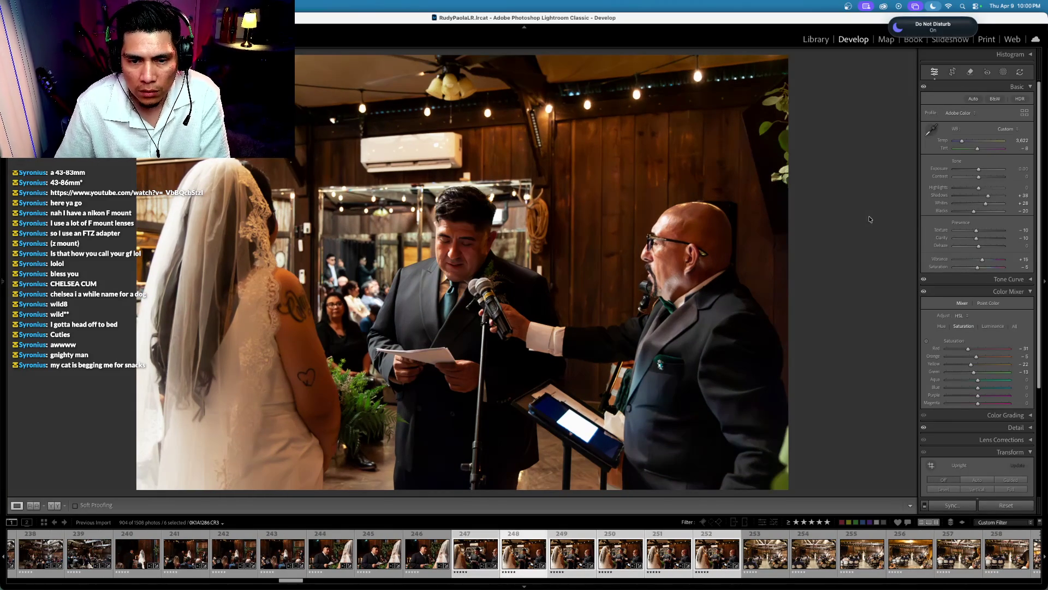
key("minus")
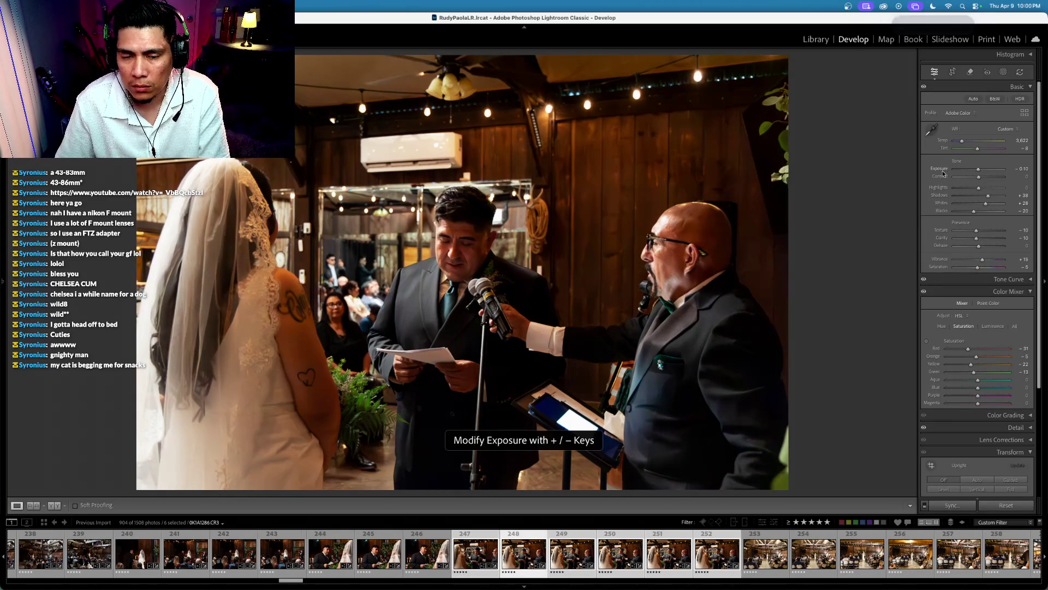
key("Right")
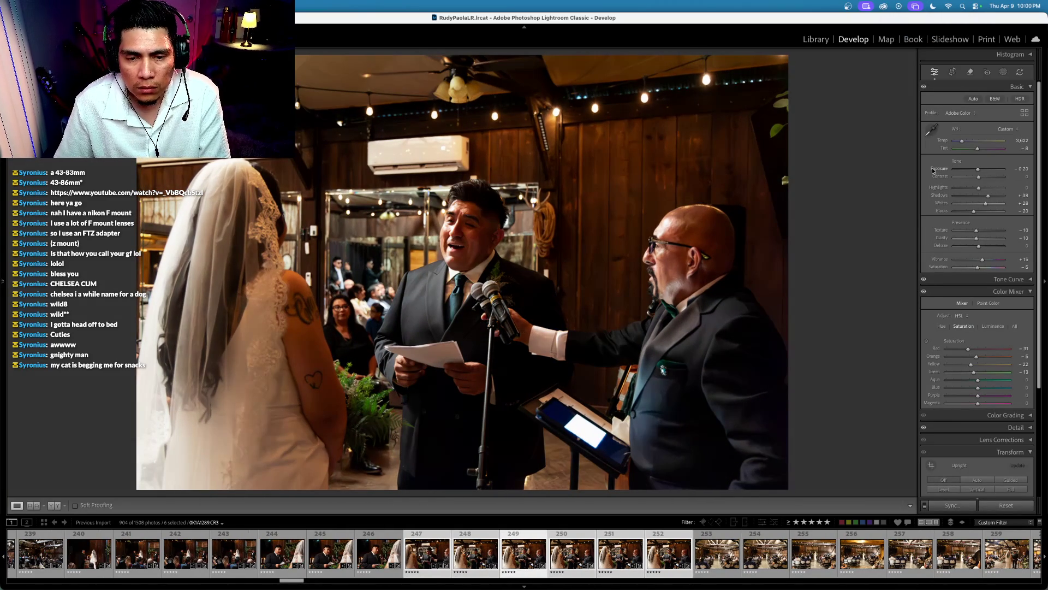
key("Right")
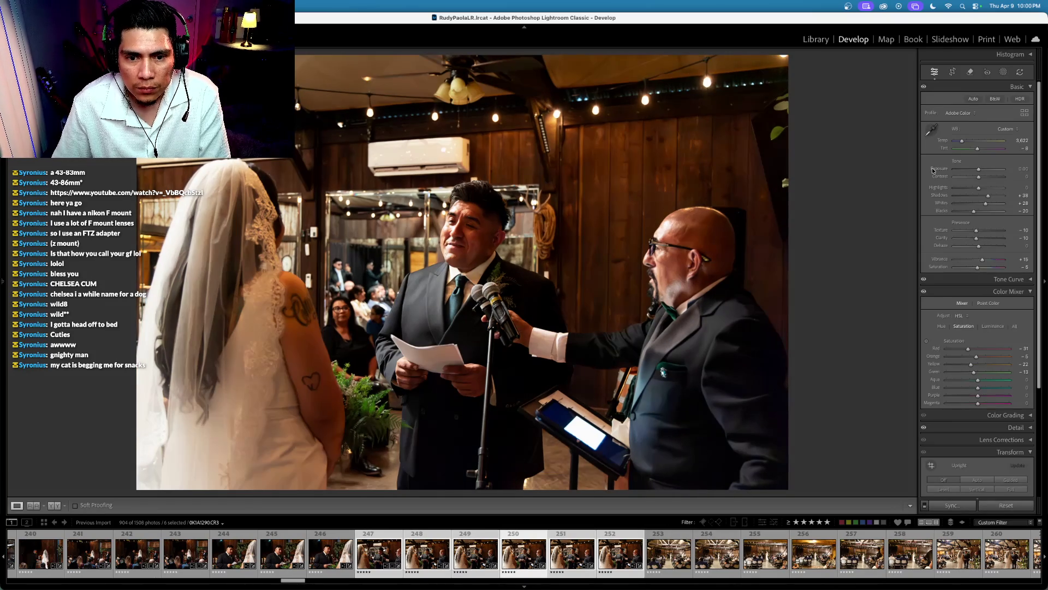
key("Right")
key("Right")
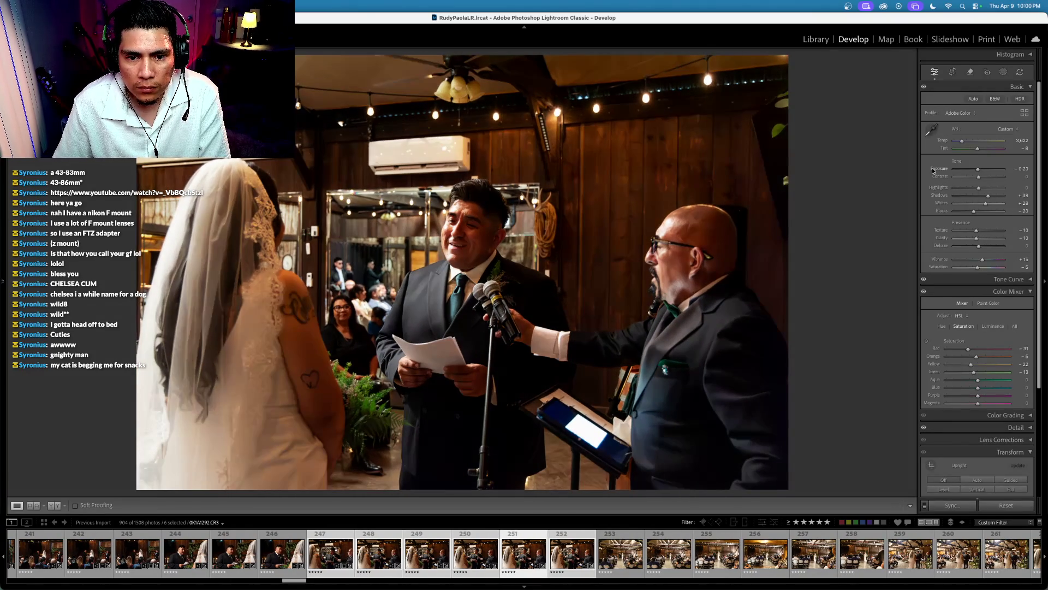
key("Right")
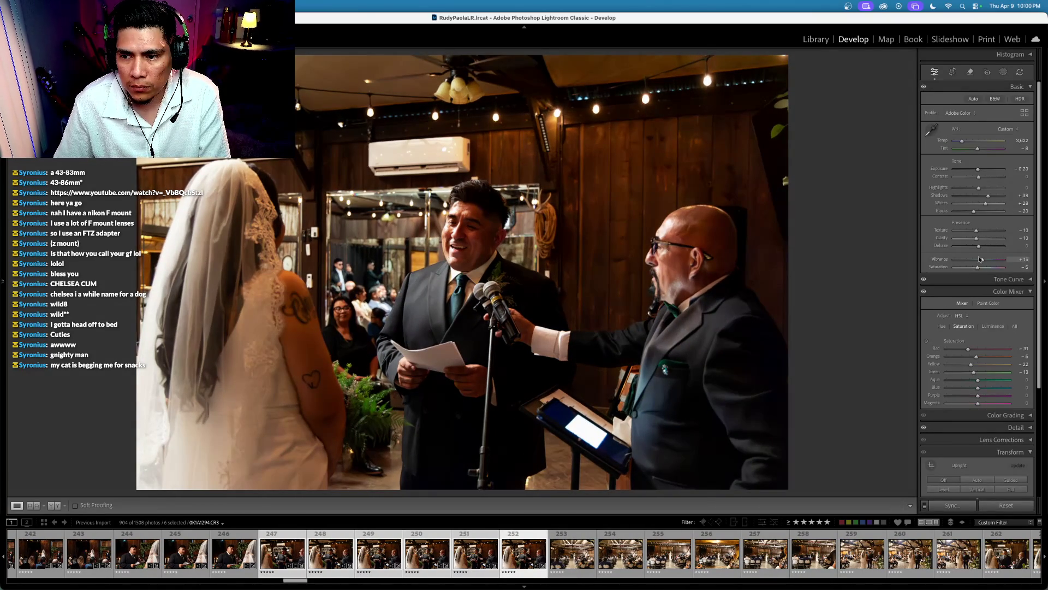
Step: Turn photo 252 black-and-white with Saturation -100 and Contrast +18, comparing against the color photo
left_click_drag(977, 268, 954, 267)
left_click_drag(978, 176, 984, 178)
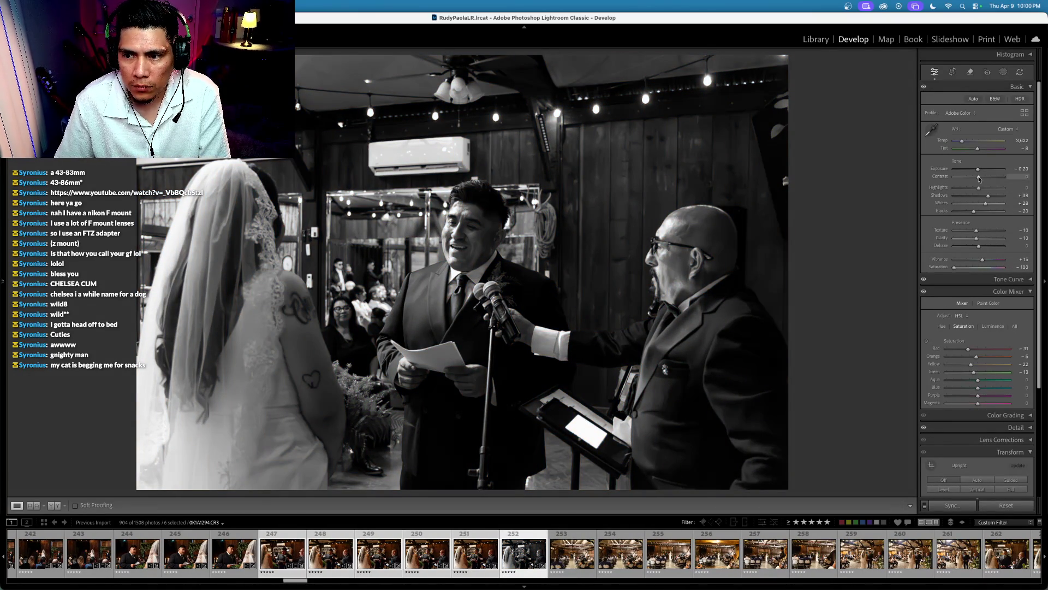
key("Right")
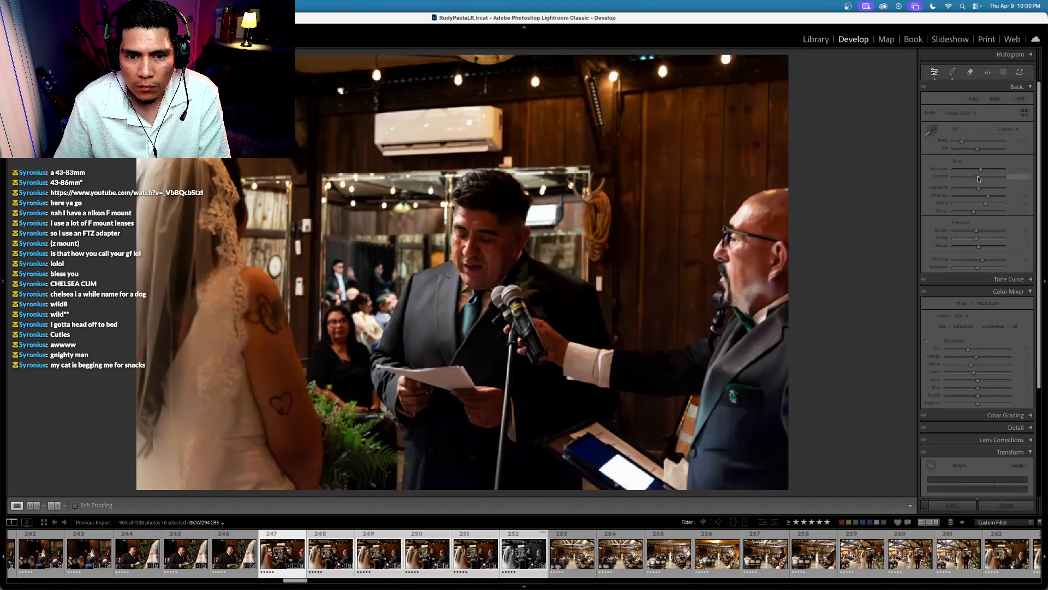
key("Left")
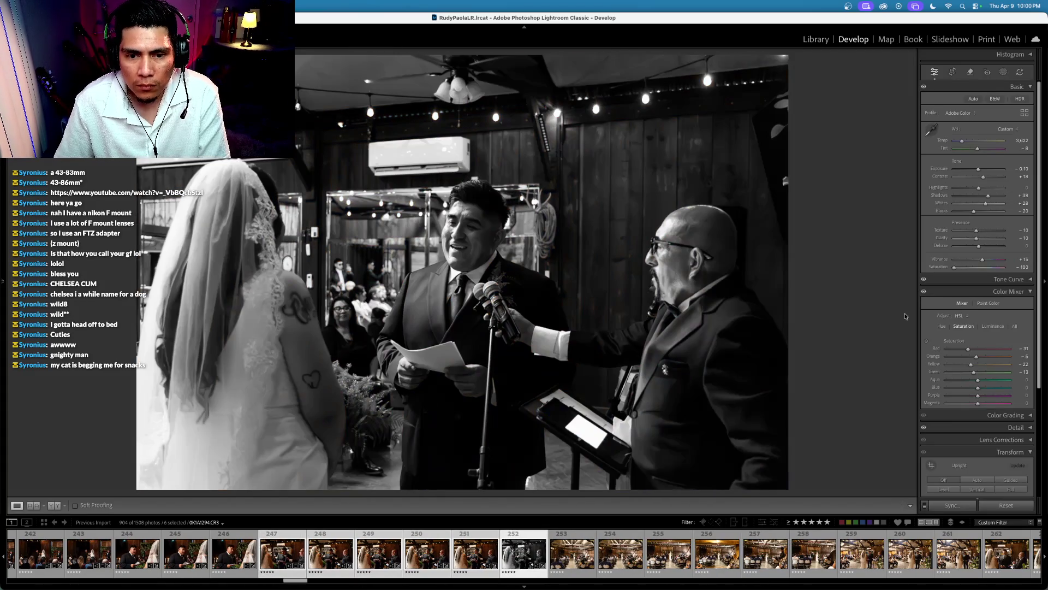
left_click(573, 554)
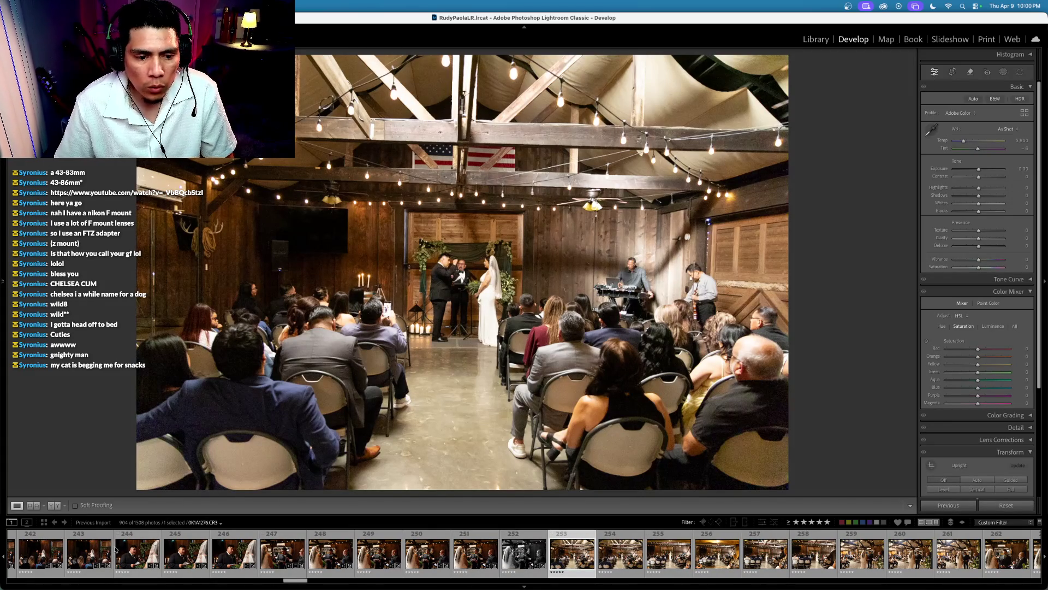
Step: Add photo 244 to the selection and sync its edits onto the ceremony shot
left_click(133, 556, "super")
key("shift+super+s")
key("Return")
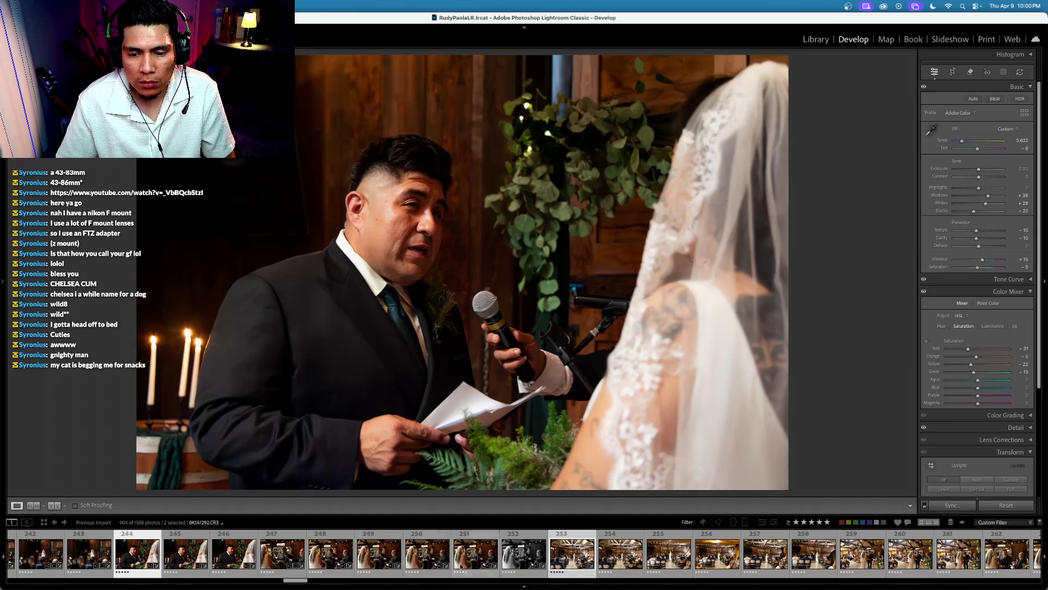
Step: Lower the wide ceremony photo 253's exposure to -0.90 and check its crop
left_click(579, 561)
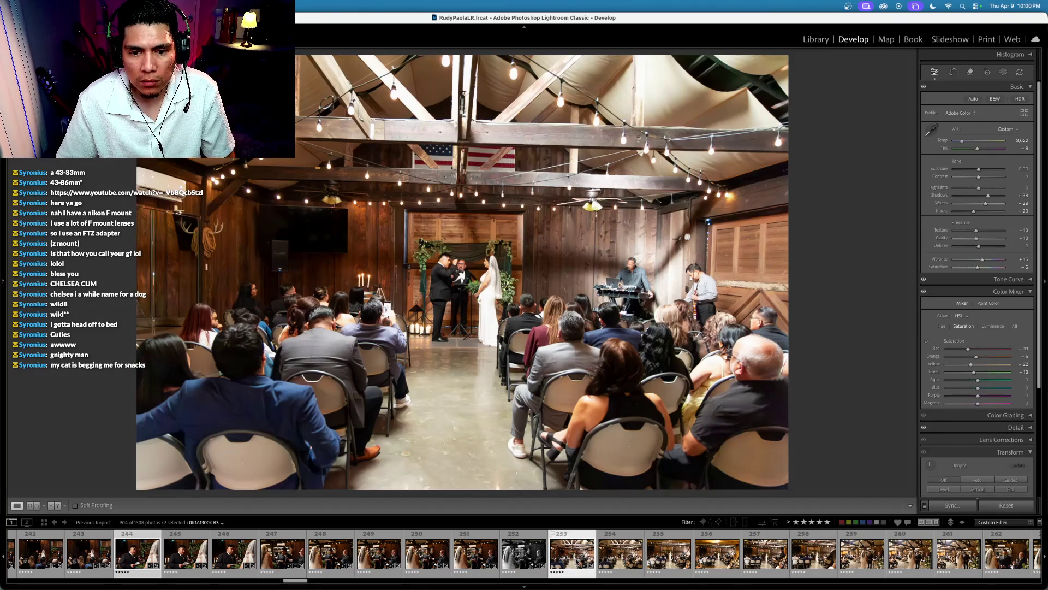
key("minus")
key("minus")
key("minus")
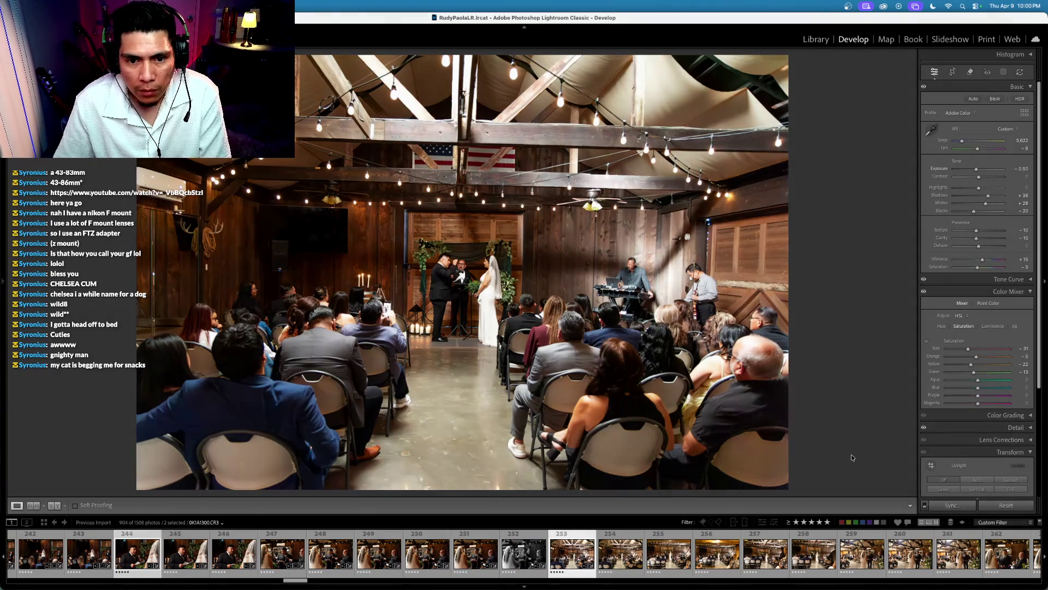
key("minus")
key("minus")
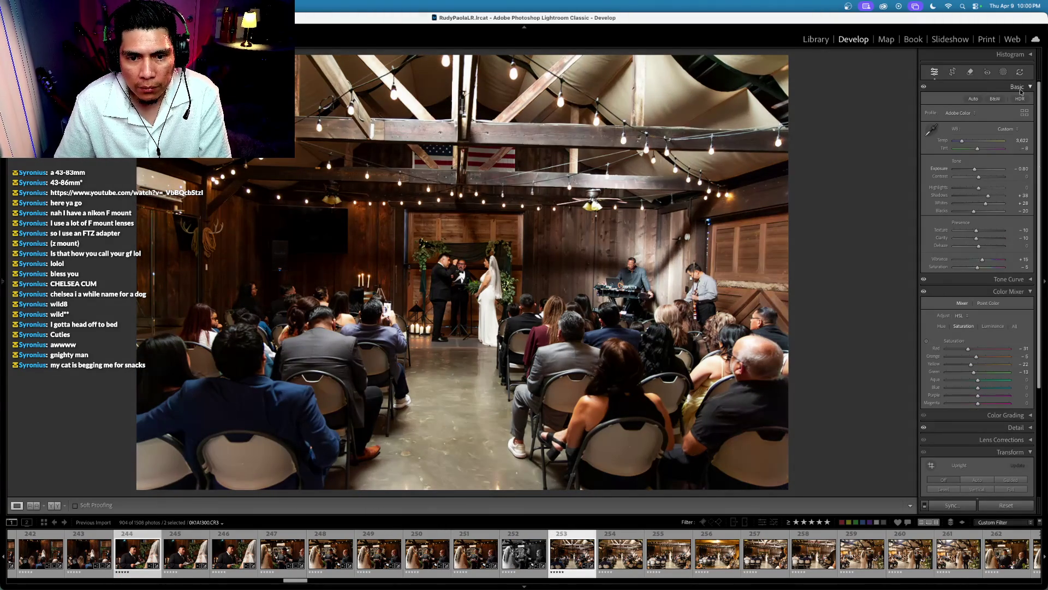
left_click(952, 72)
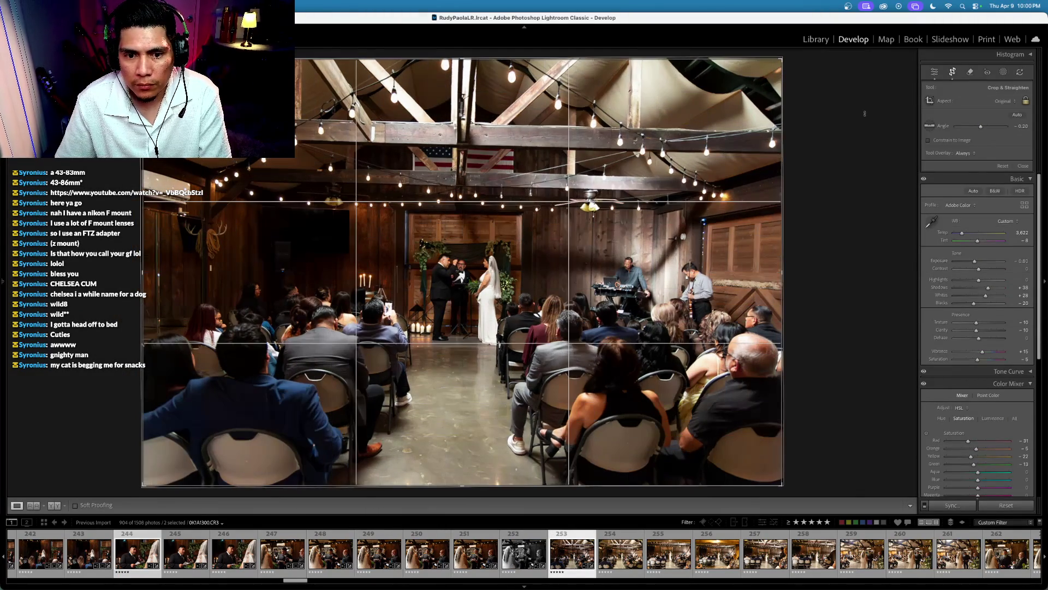
left_click(953, 72)
key("minus")
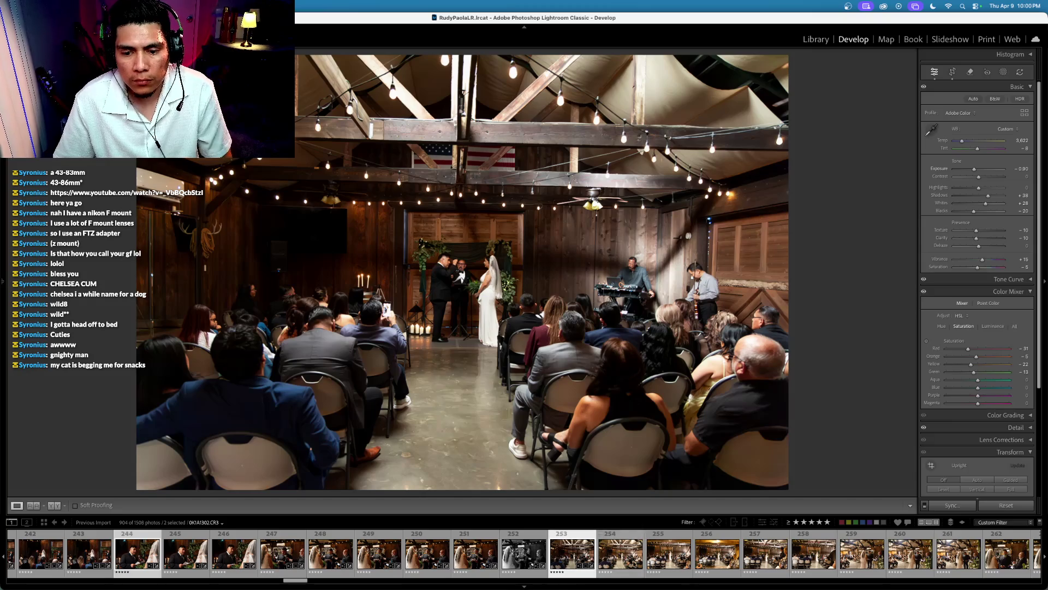
Step: Select photos 253–261 and bring up Synchronize Settings for them
left_click(572, 554)
scroll(612, 555, "down", 5)
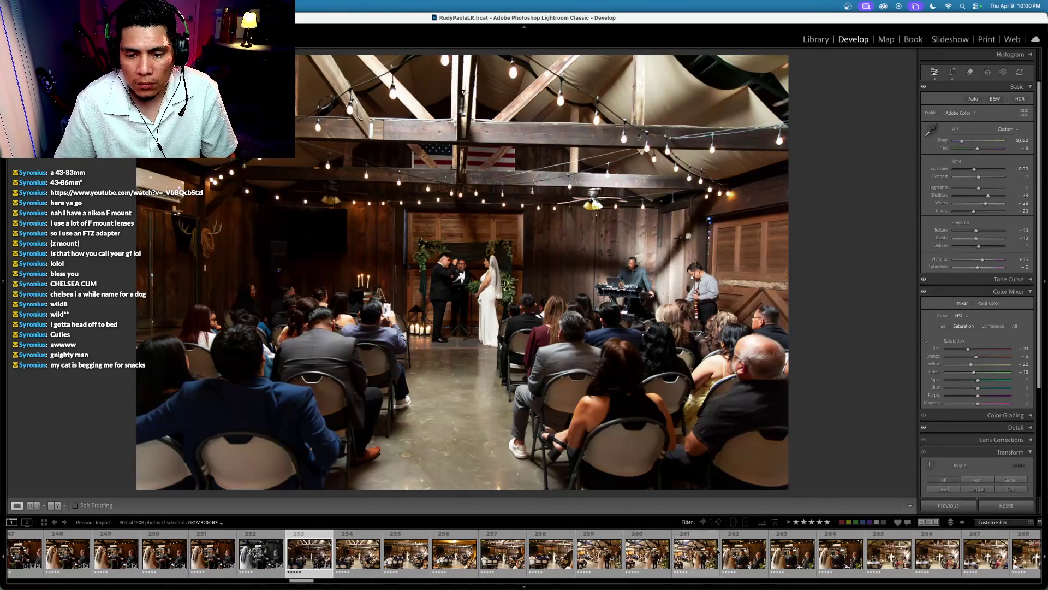
left_click(696, 554, "shift")
key("super+shift+s")
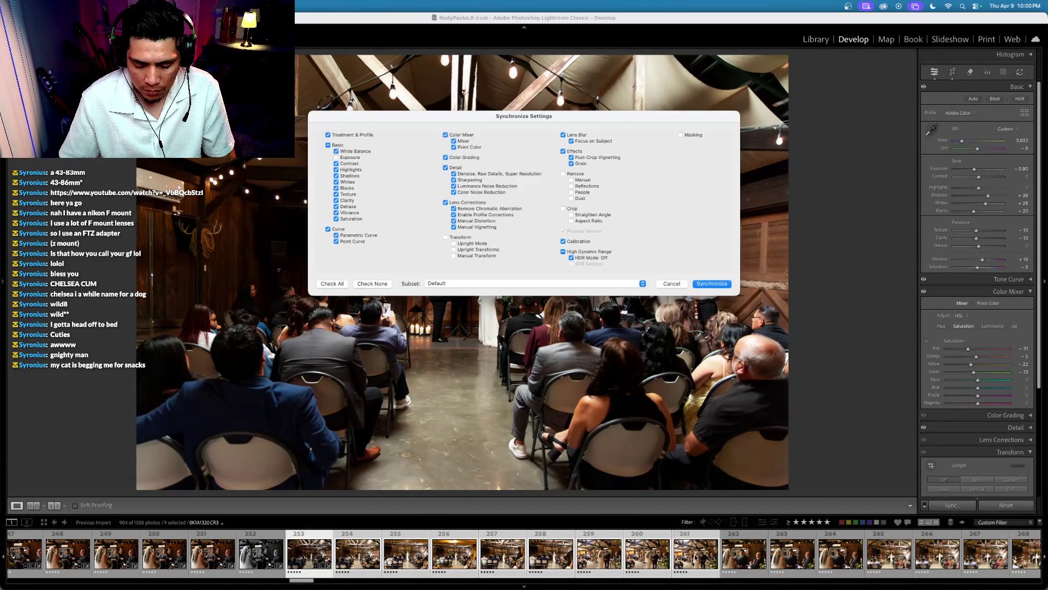
Step: Confirm Synchronize so photo 253's settings apply to the eight other ceremony photos
key("Return")
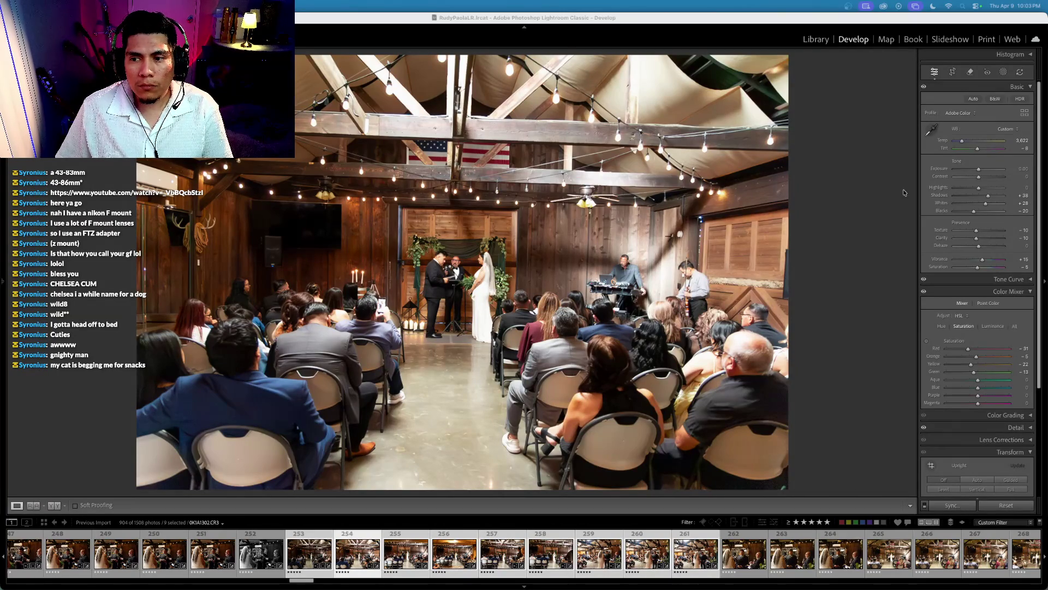
left_click(938, 170)
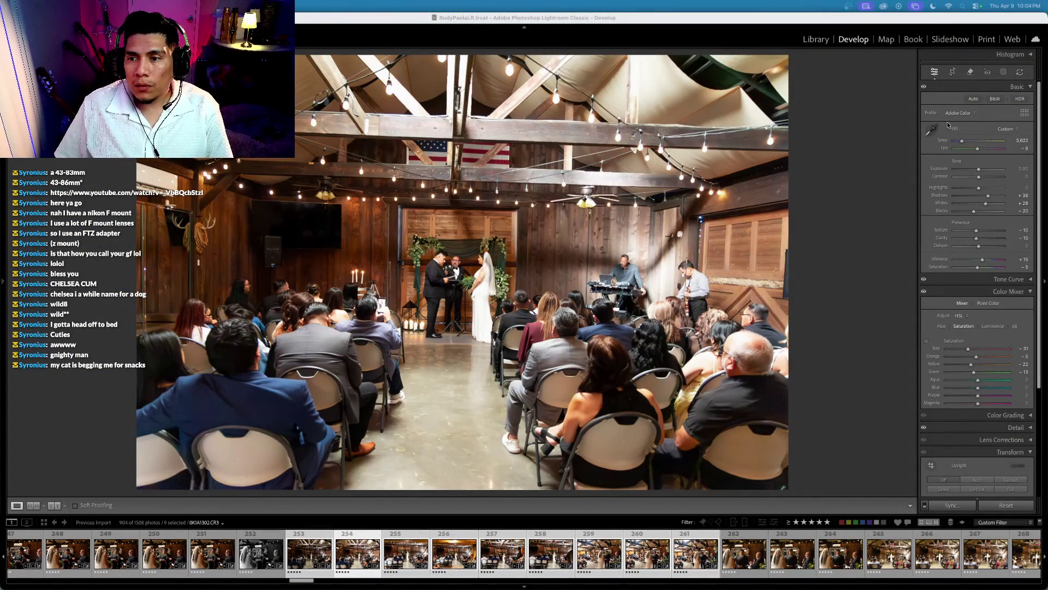
left_click(938, 169)
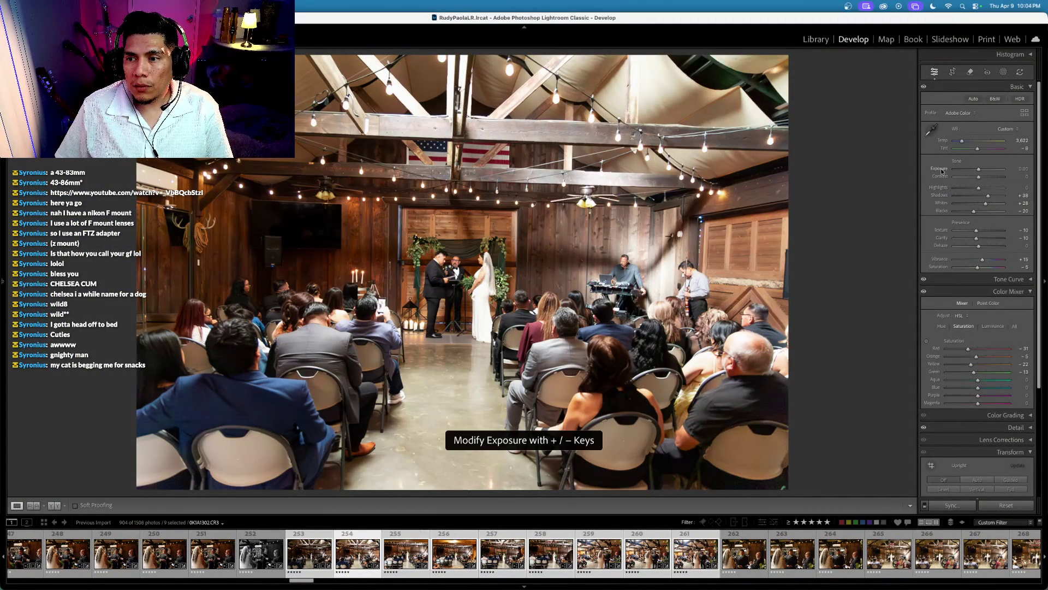
Step: Set the wide ceremony shot's exposure to -0.80 and straighten it with a crop
key("minus")
key("minus")
key("minus")
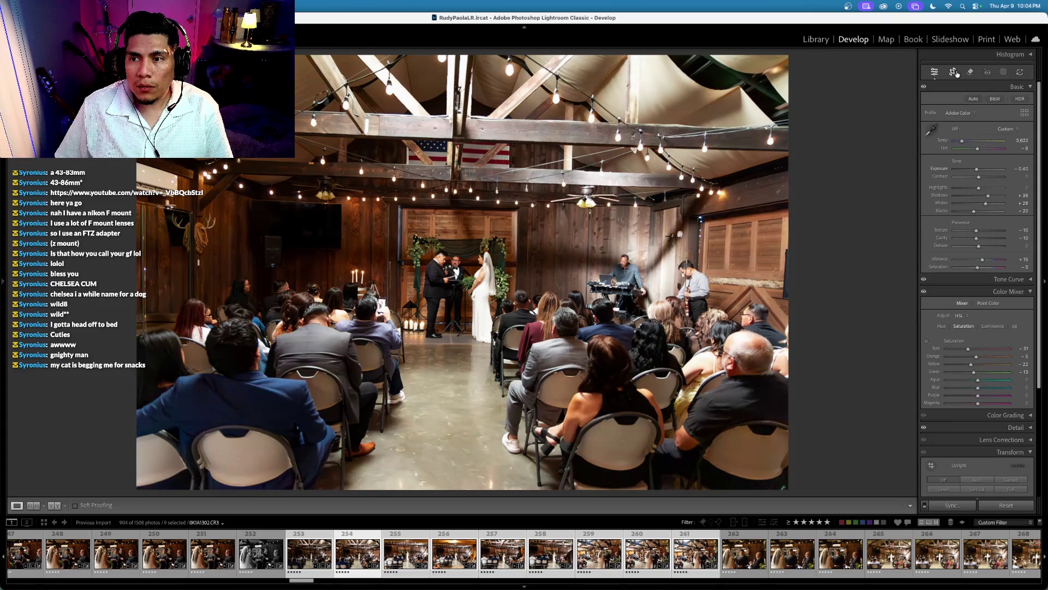
left_click(952, 71)
key("Return")
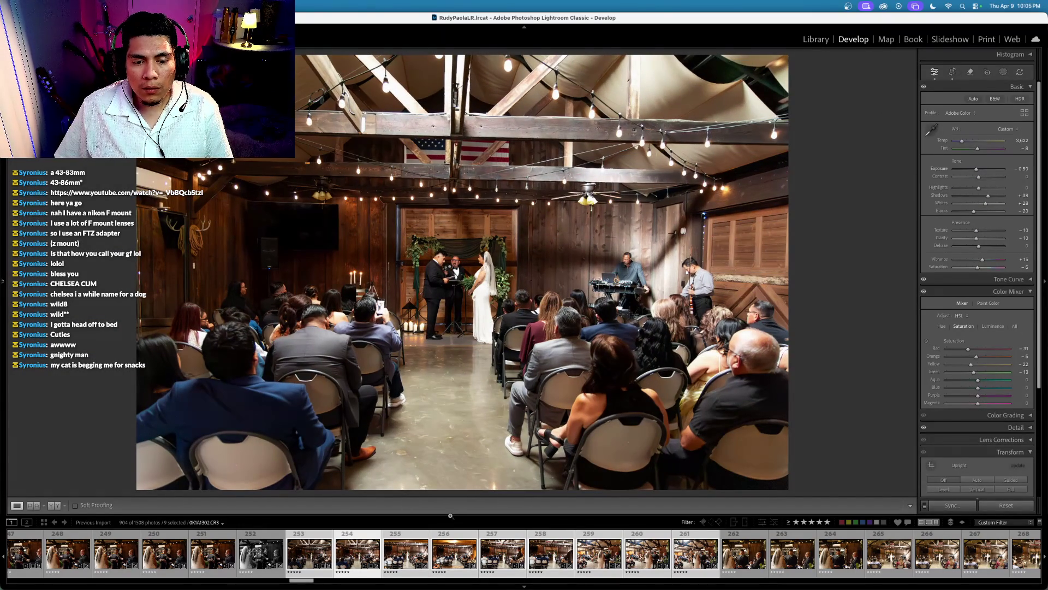
Step: Select photos 254–261 and step forward through them to photo 256
left_click(319, 557, "super")
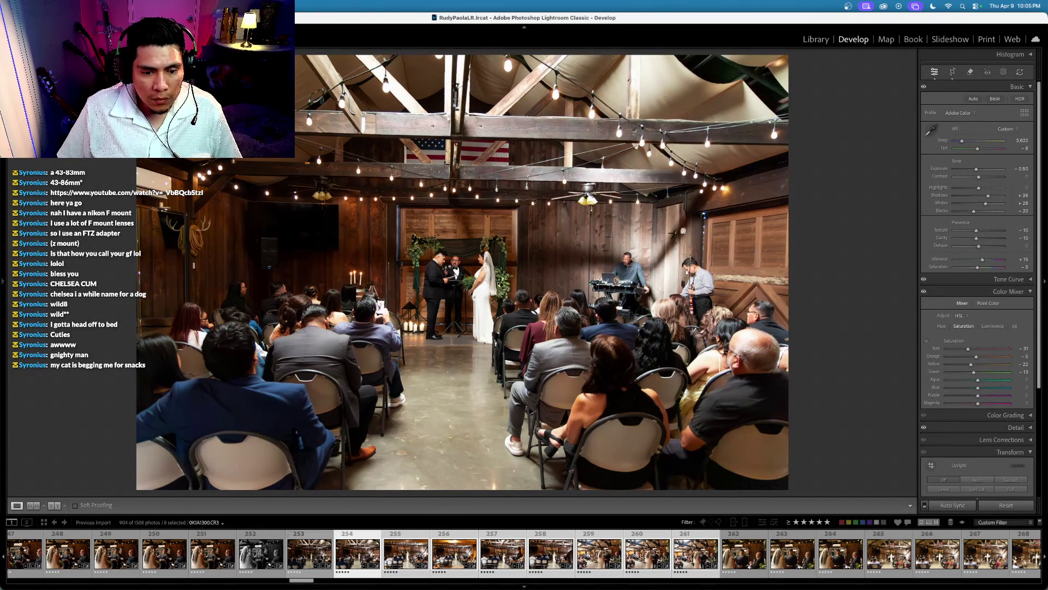
left_click(360, 552)
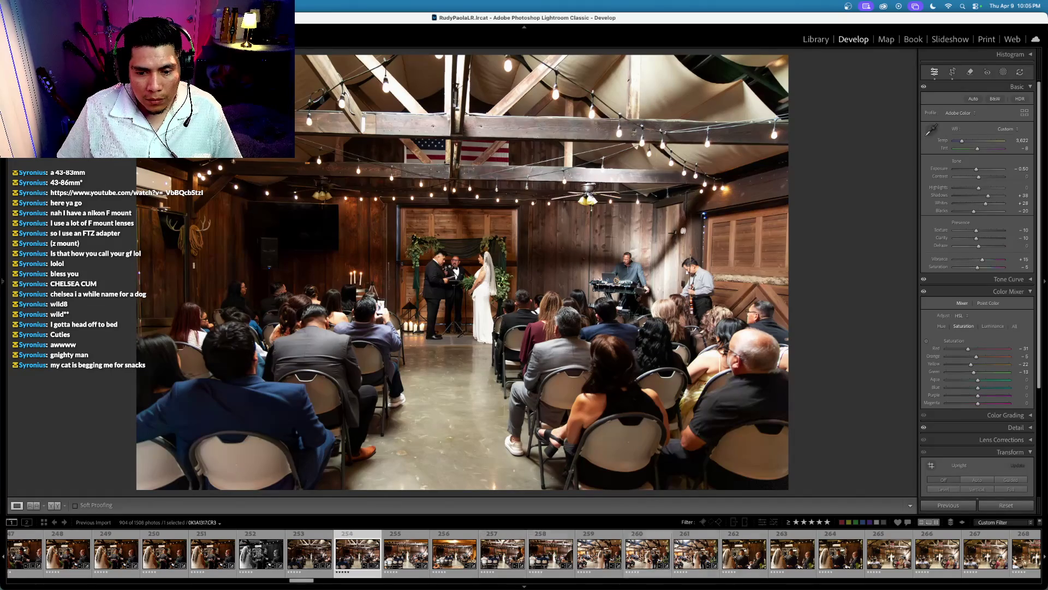
left_click(700, 562, "shift")
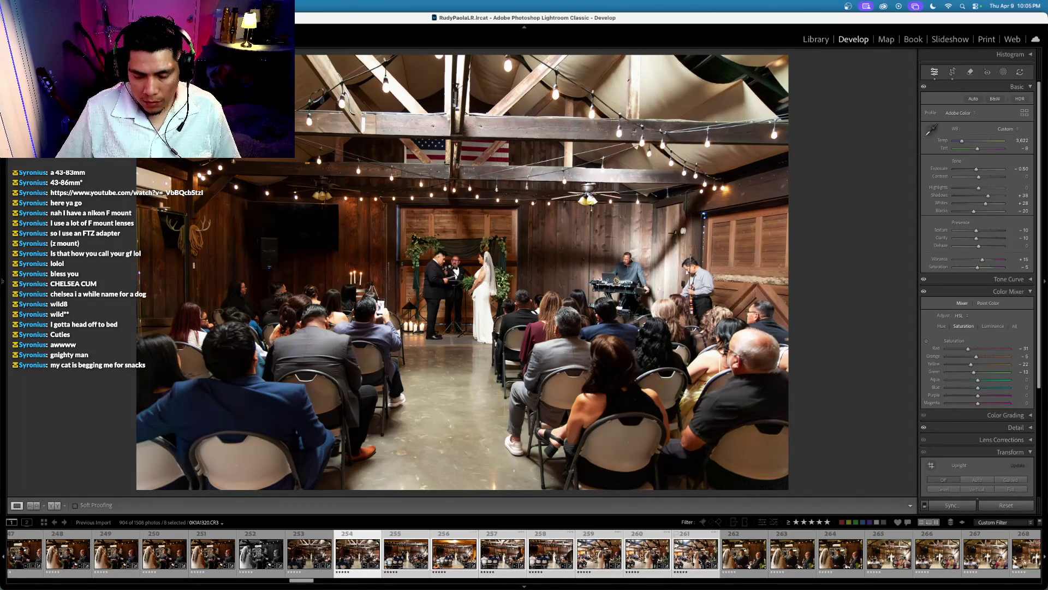
key("Right")
key("Right")
key("Right")
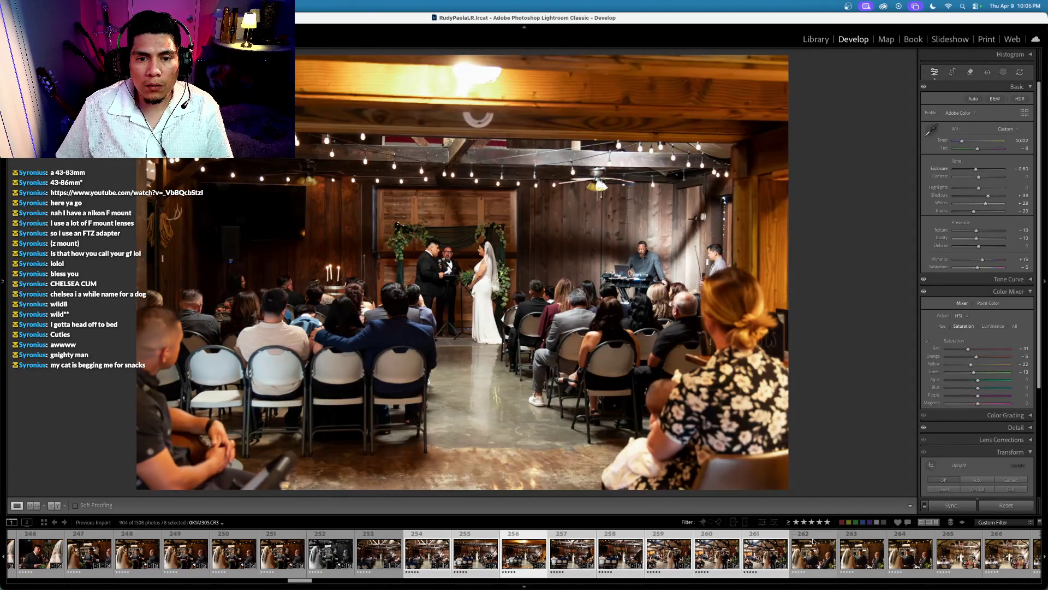
key("Right")
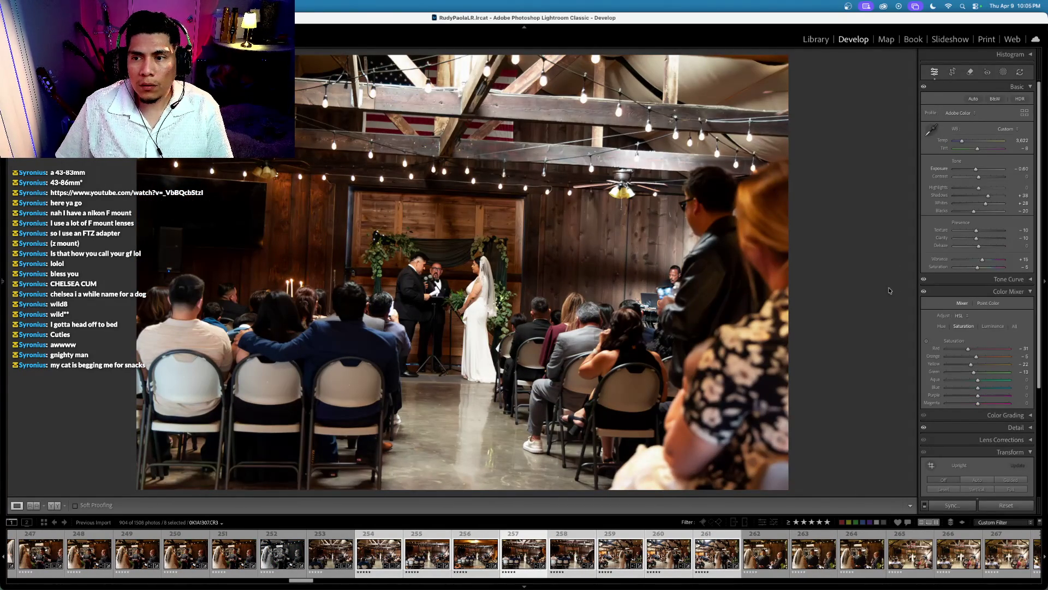
Step: Straighten and commit crops on photos 257 and 258, ending on photo 259
left_click(952, 72)
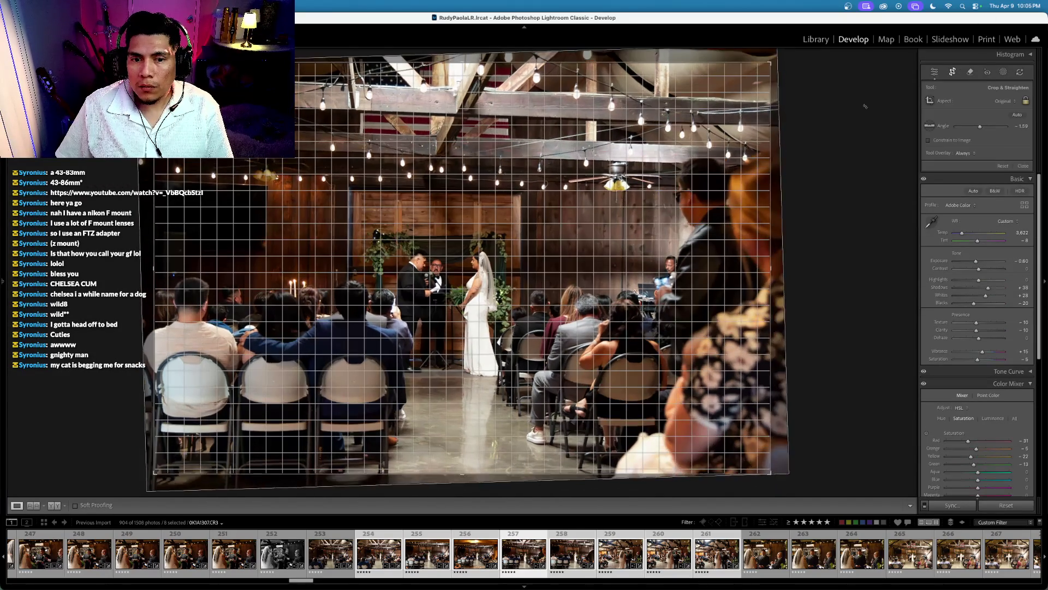
key("Return")
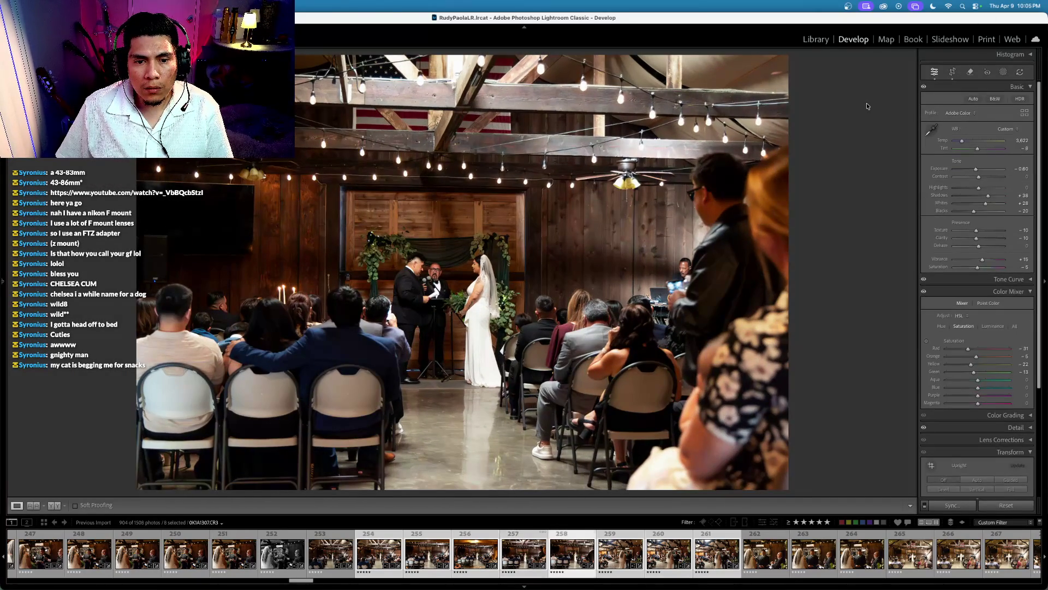
key("Right")
left_click(952, 71)
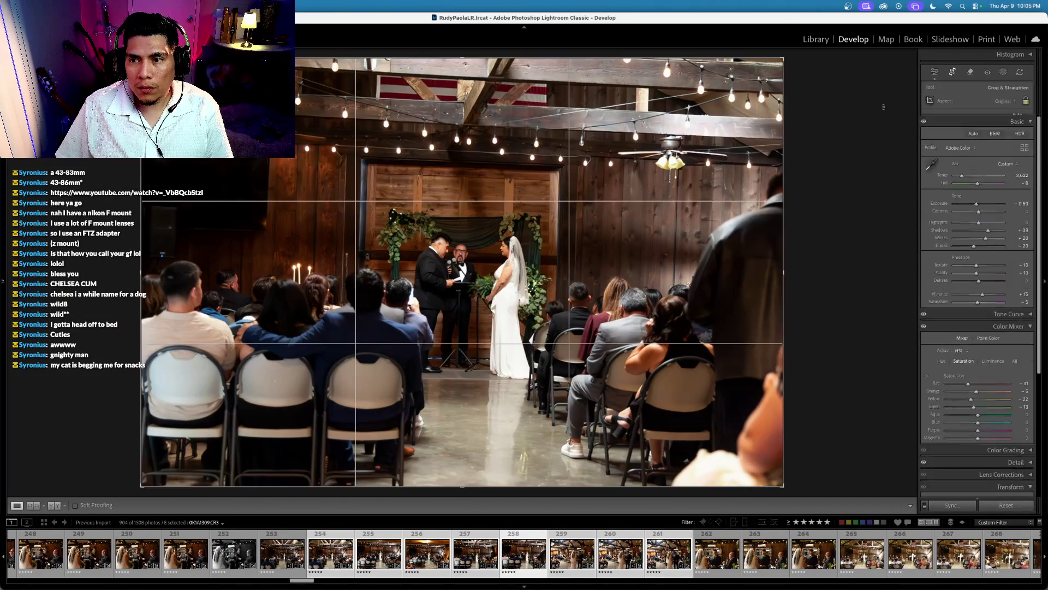
key("Return")
key("Right")
key("Right")
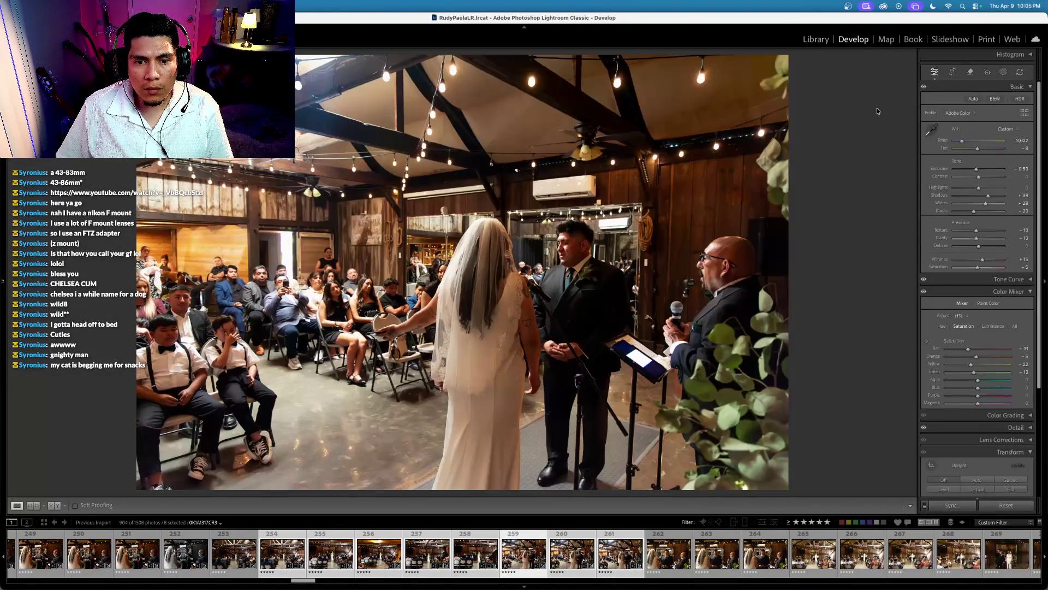
Step: Cool photo 259's white balance to Temp 3,322 and compare it with the original
left_click(944, 141)
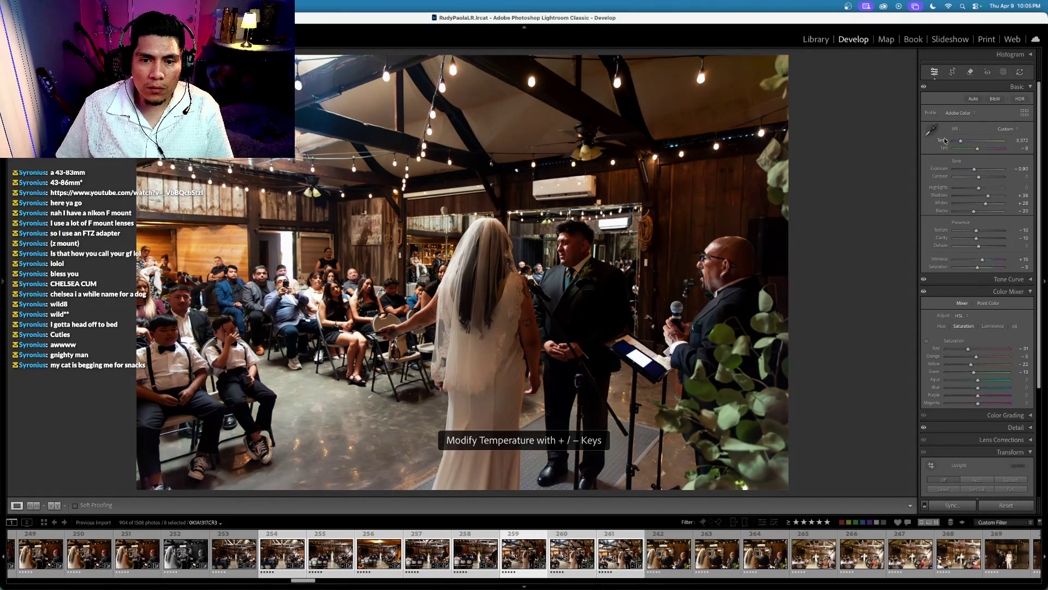
key("minus")
key("minus")
key("minus")
key("backslash")
key("backslash")
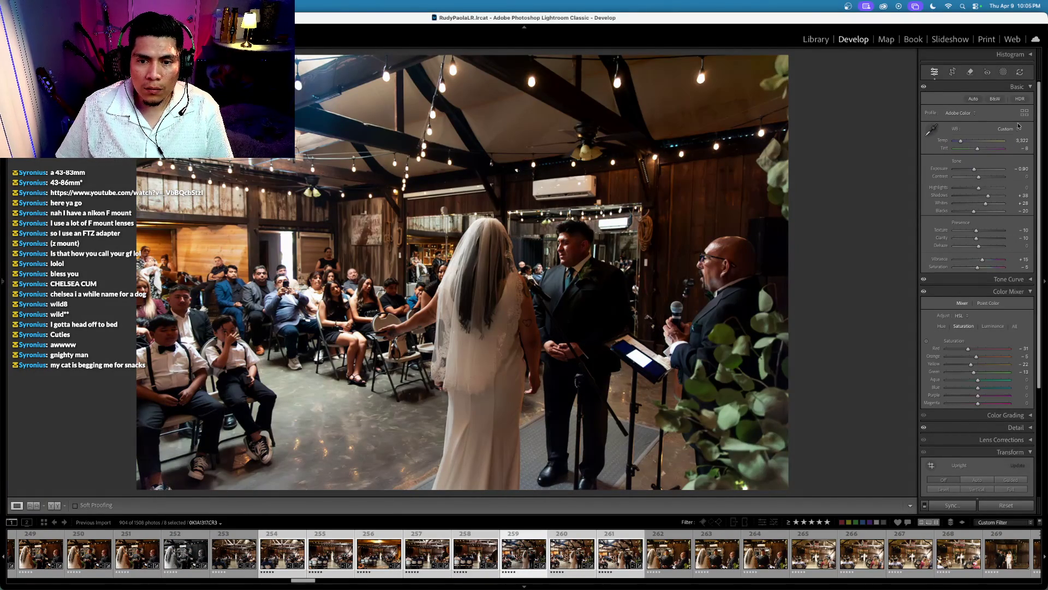
left_click(1004, 72)
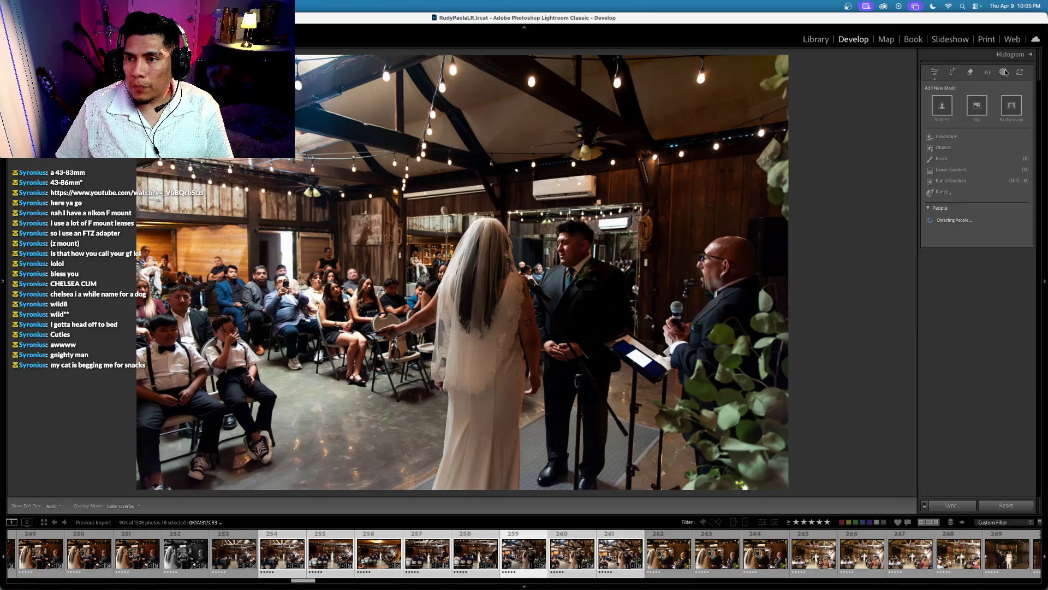
Step: Add a radial gradient over the left-hand crowd, lowering exposure and highlights, then widen it rightward
left_click(1005, 73)
left_click(1005, 72)
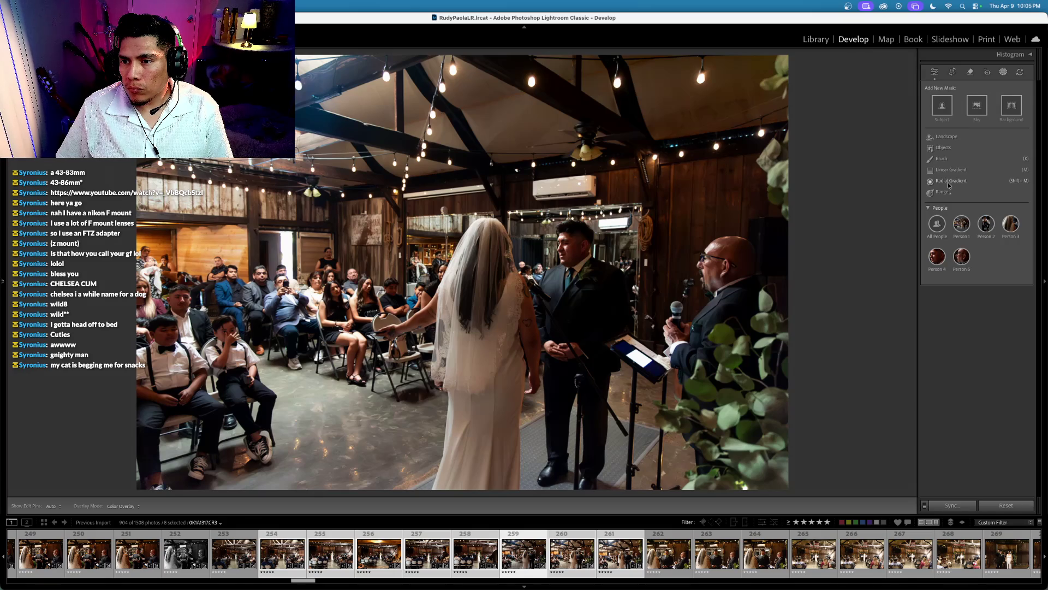
left_click(949, 182)
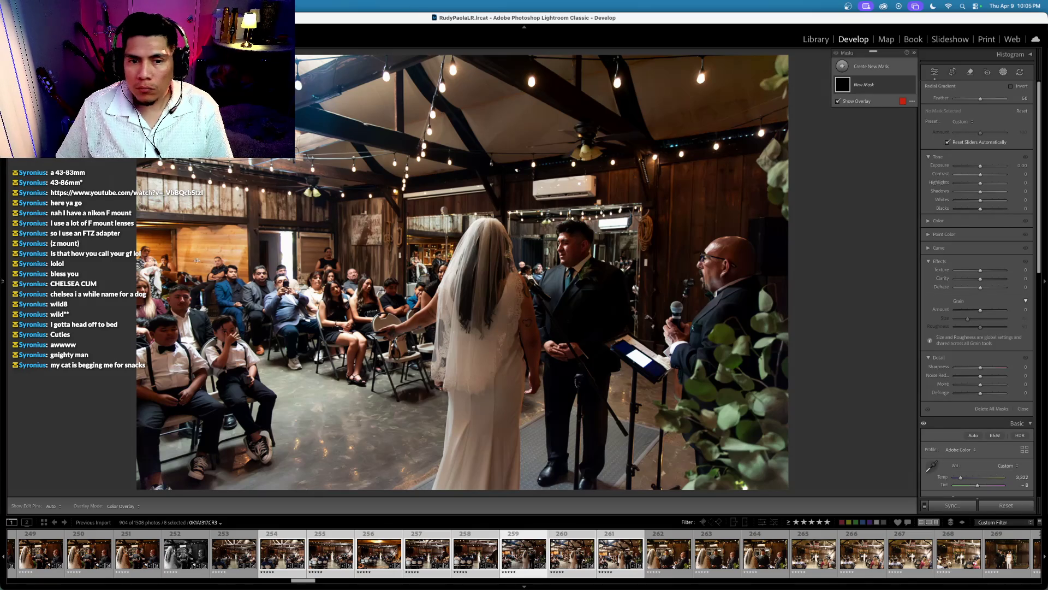
left_click_drag(232, 243, 434, 438)
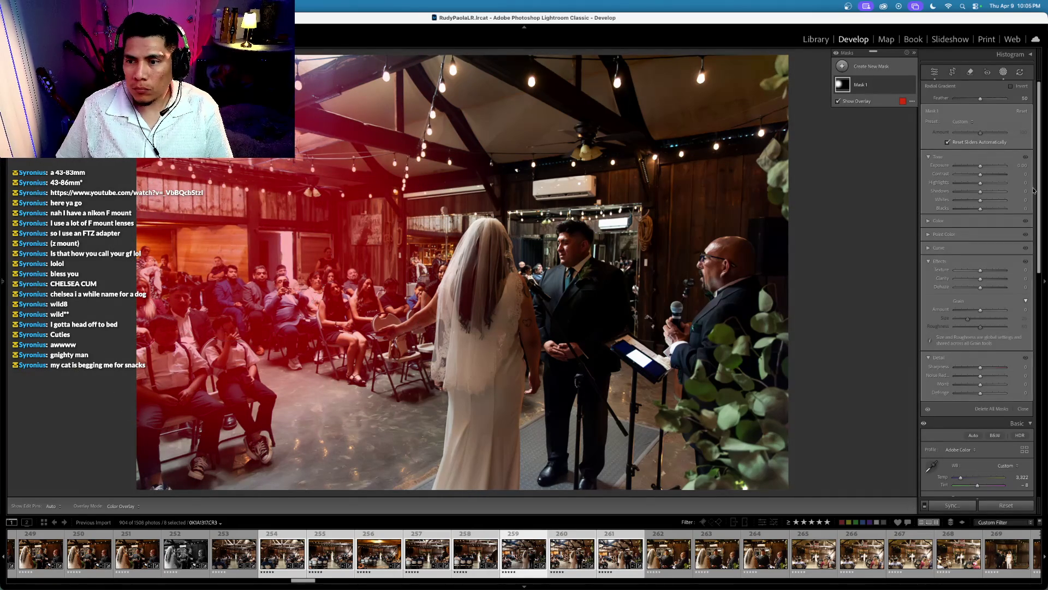
left_click_drag(981, 166, 977, 182)
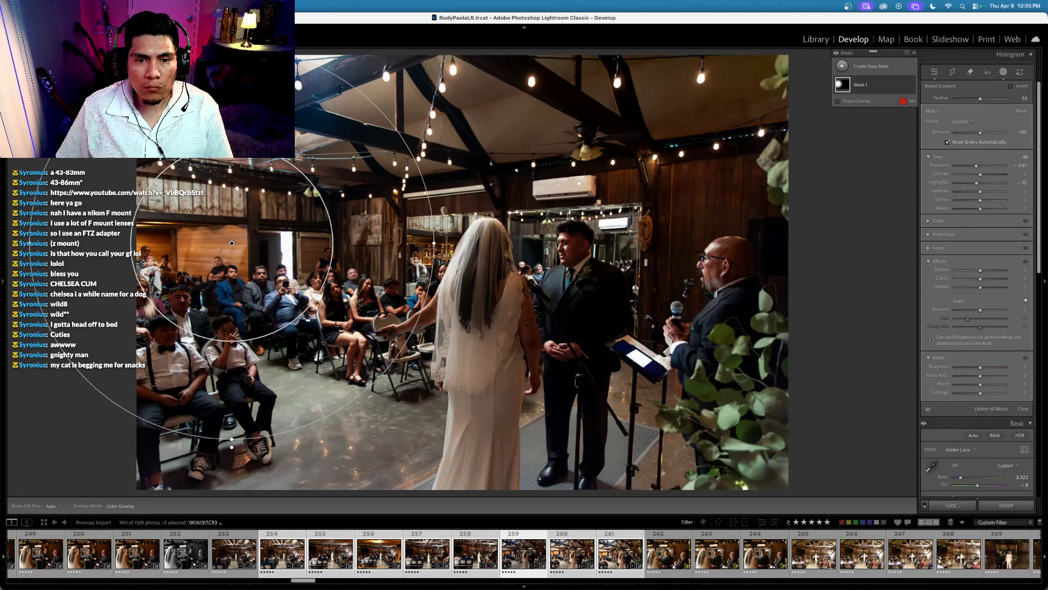
left_click_drag(434, 242, 486, 244)
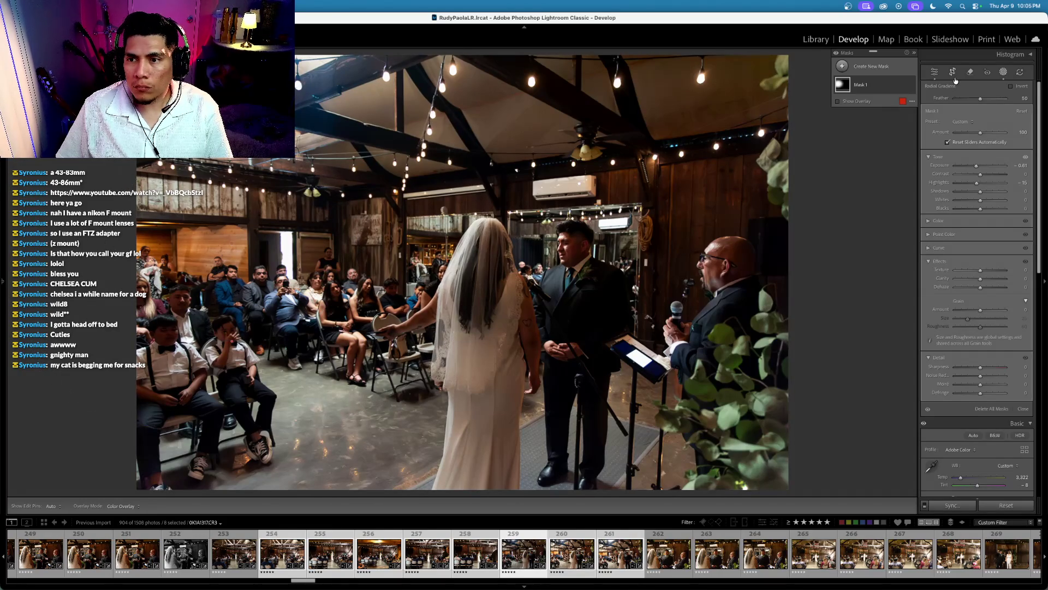
Step: Toggle the radial mask on and off to compare the crowd, then exit masking
mouse_move(912, 86)
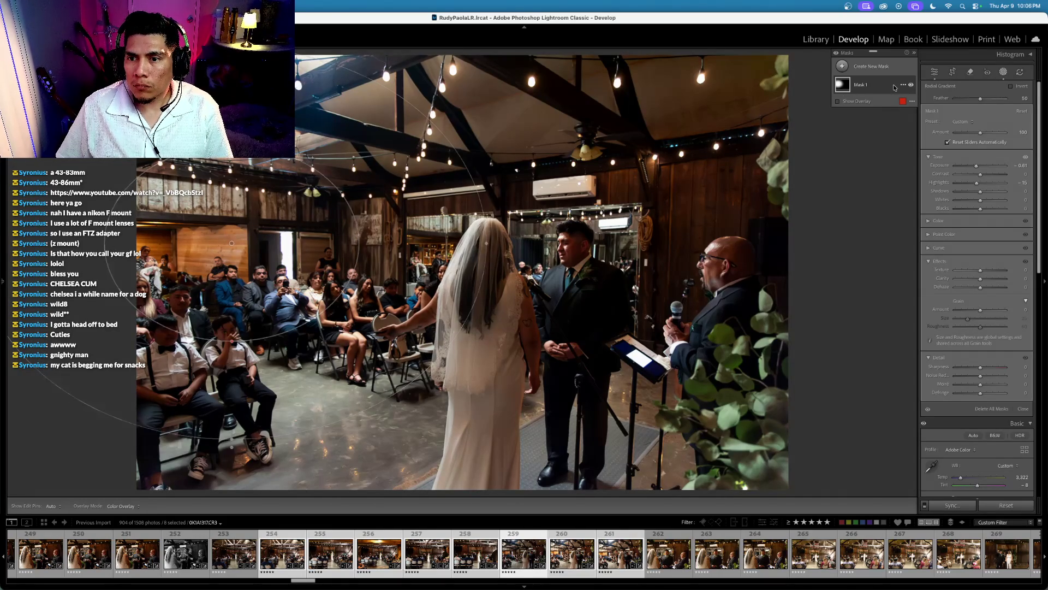
left_click(913, 86)
left_click(912, 86)
left_click(912, 86)
left_click(913, 85)
left_click(1004, 71)
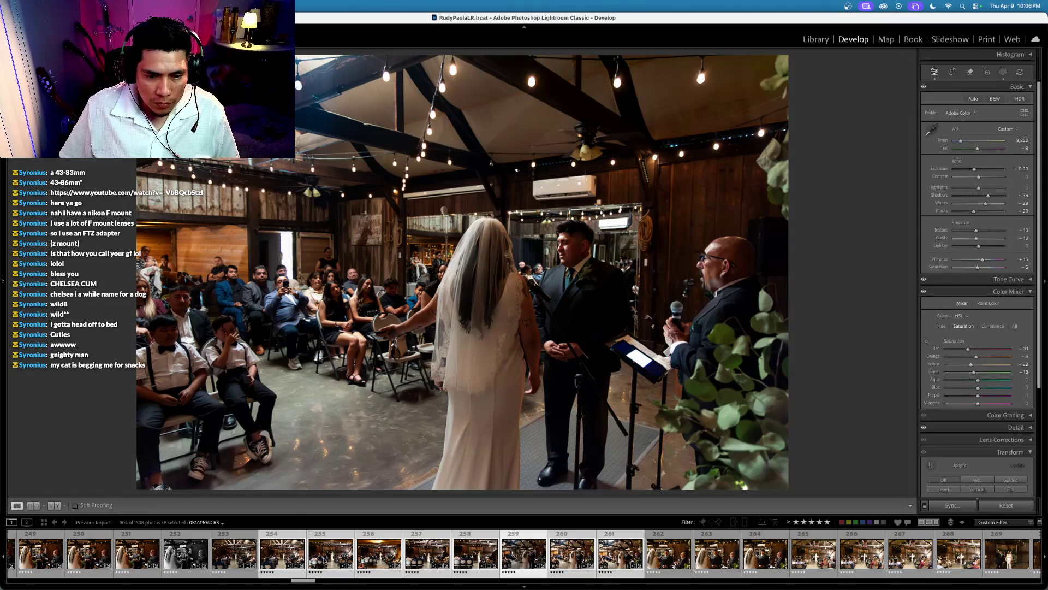
Step: Select photos 259–261 and synchronize photo 259's edits onto 260 and 261
key("Right")
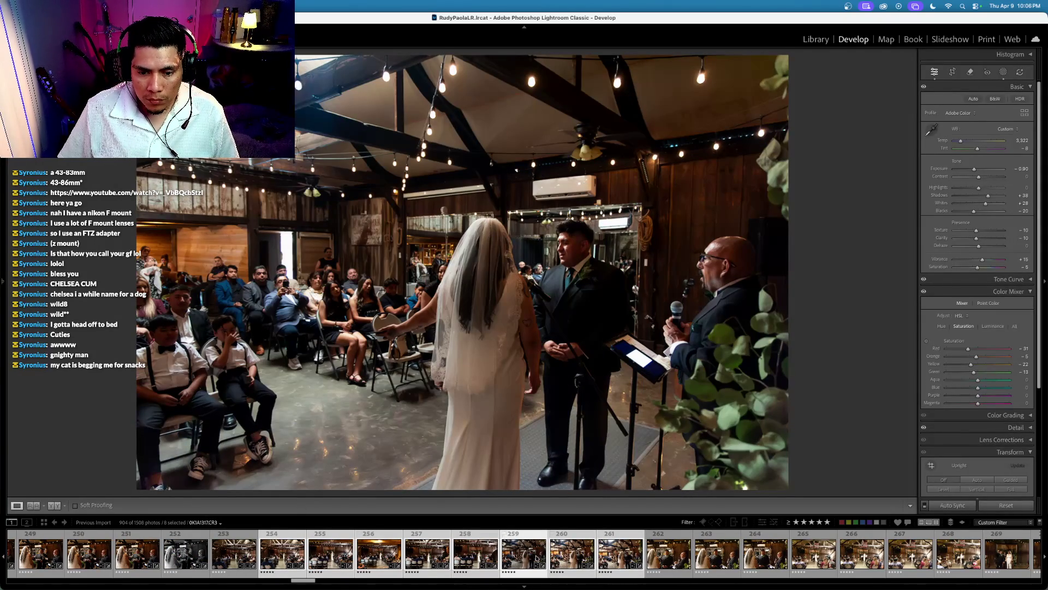
left_click(523, 554)
left_click(635, 554, "shift")
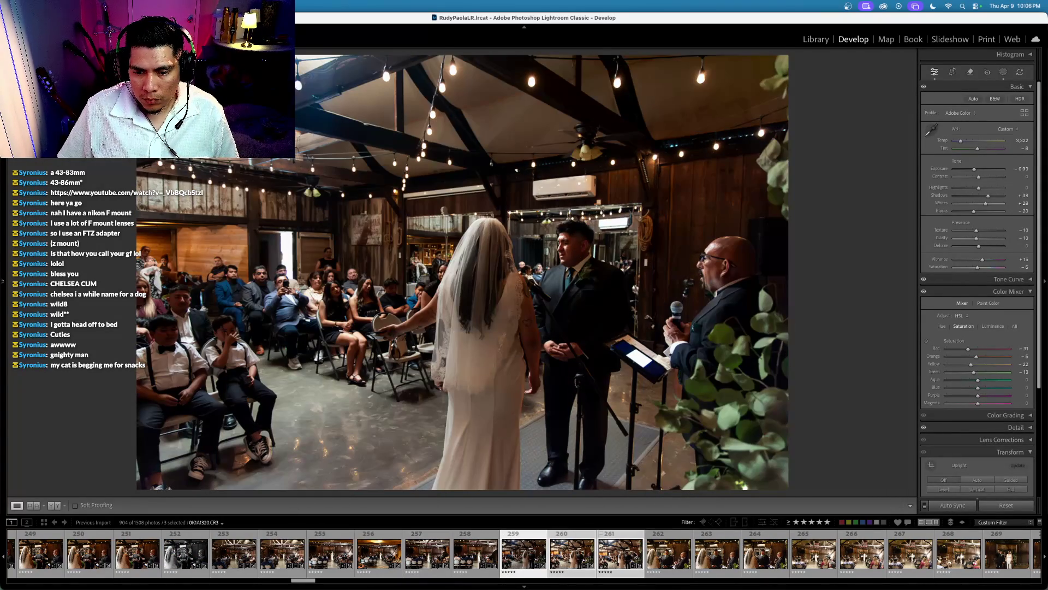
key("super+shift+s")
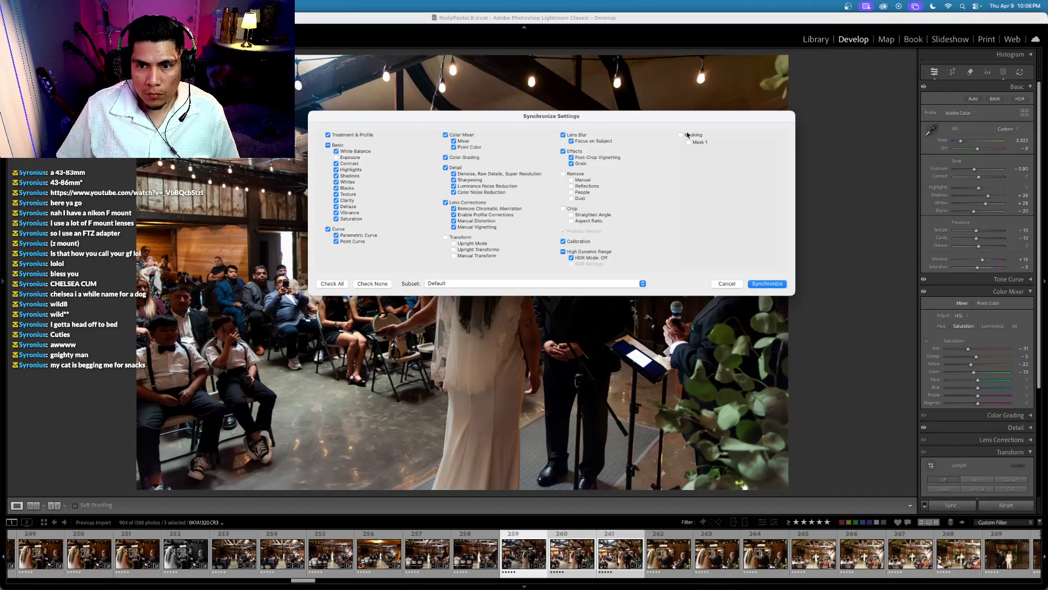
left_click(768, 284)
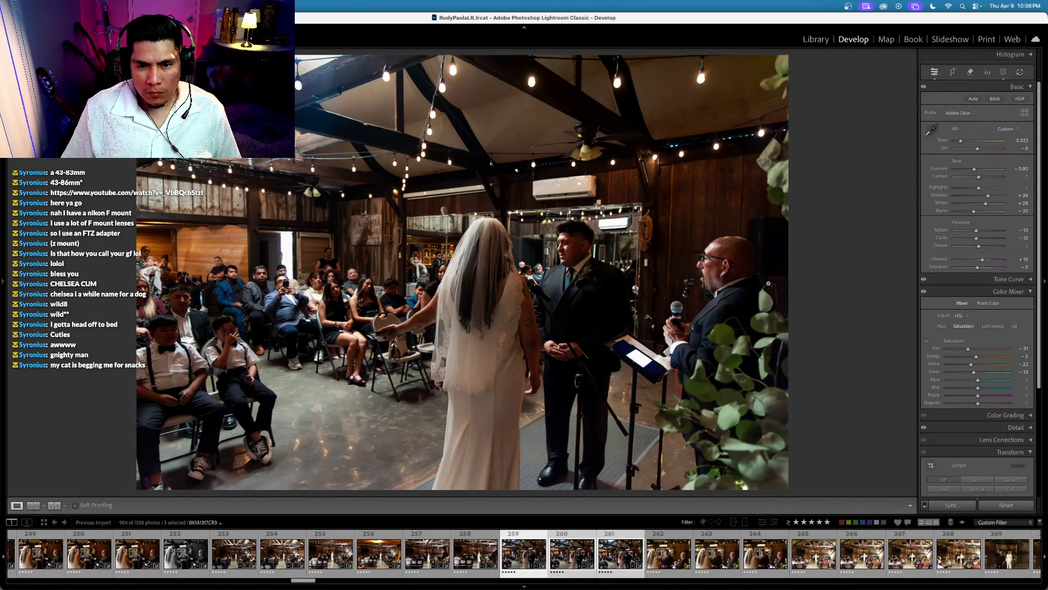
key("Right")
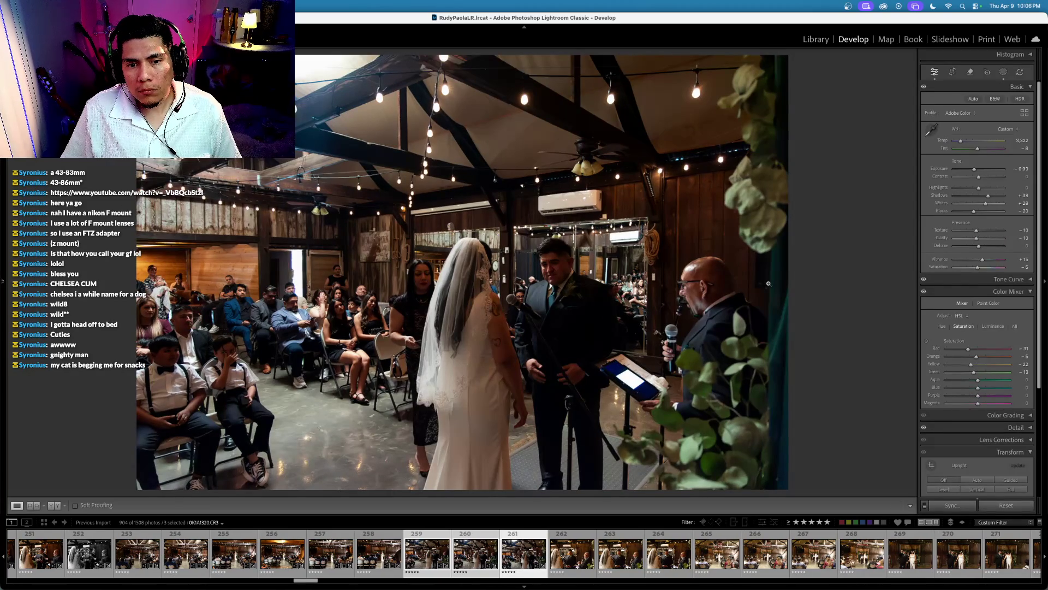
left_click(578, 560)
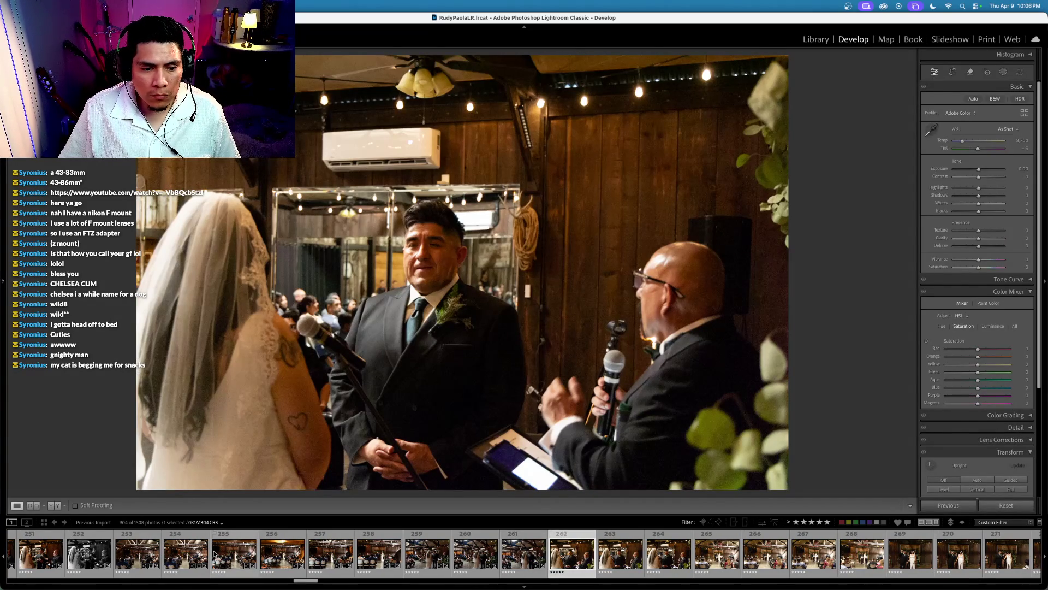
Step: Compare the edits on photos 255, 256 and 257 in the filmstrip
left_click(228, 556, "super")
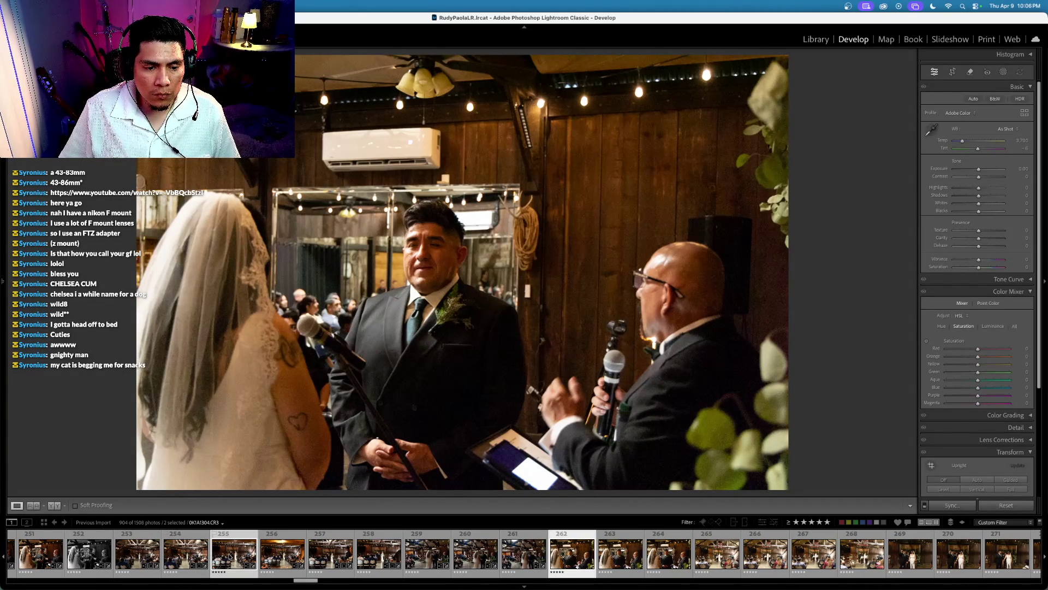
left_click(229, 556)
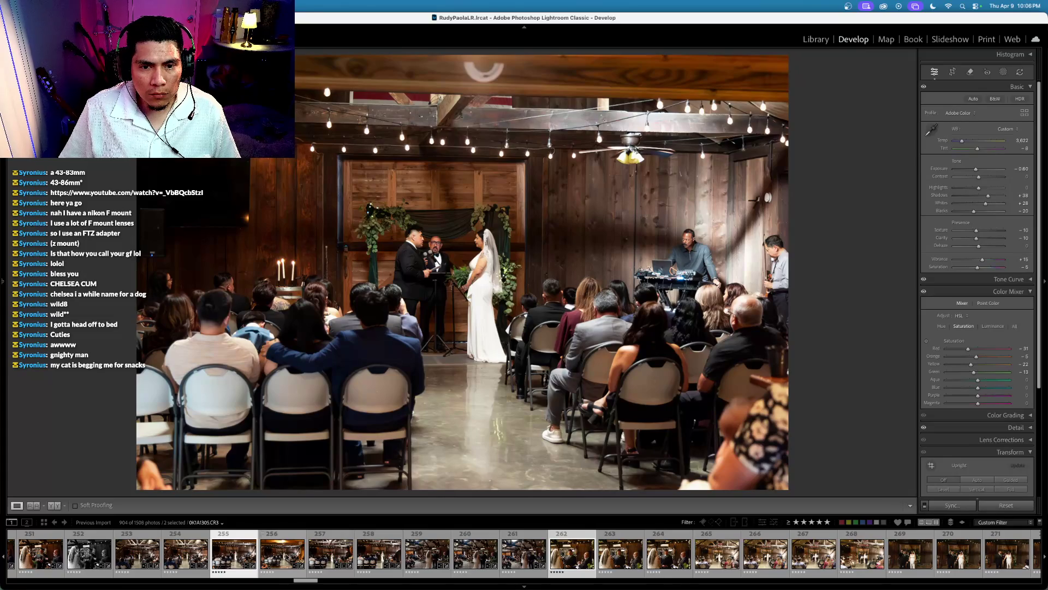
left_click(273, 557)
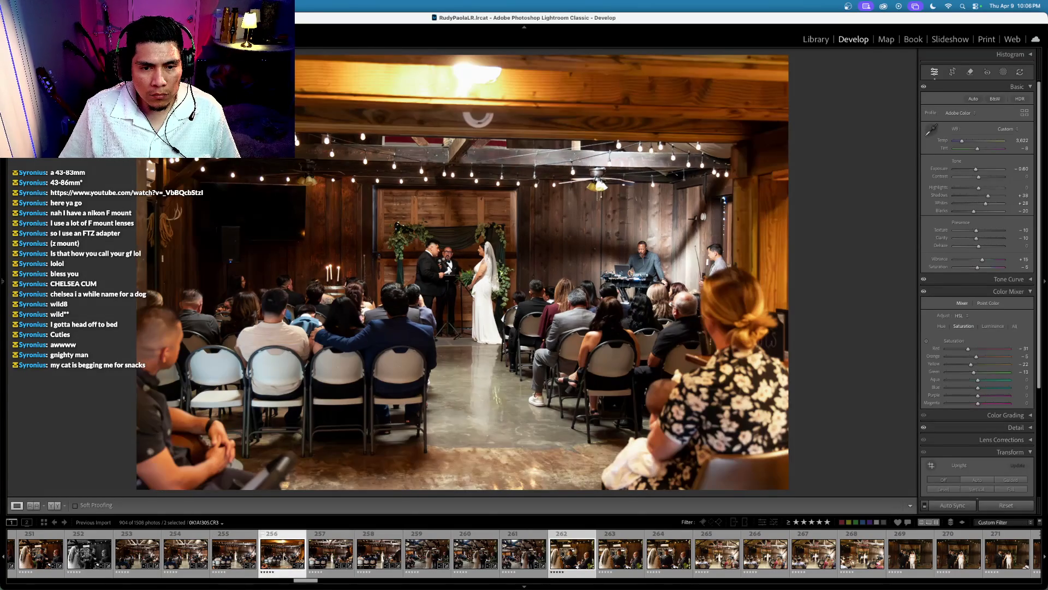
left_click(323, 556)
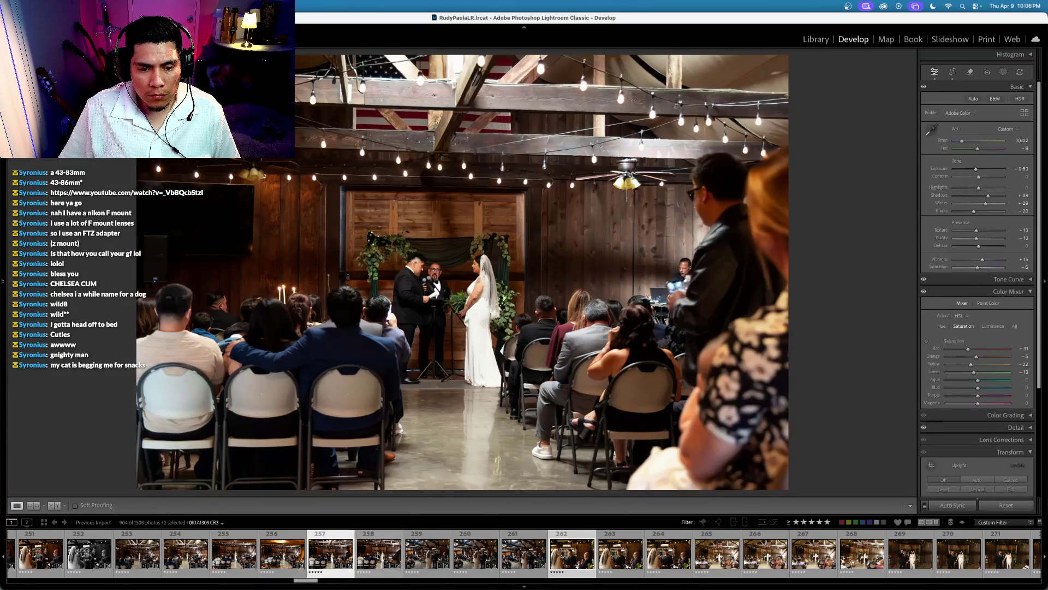
Step: Make photo 259 the active source and synchronize its settings onto close-up 262
left_click(450, 558)
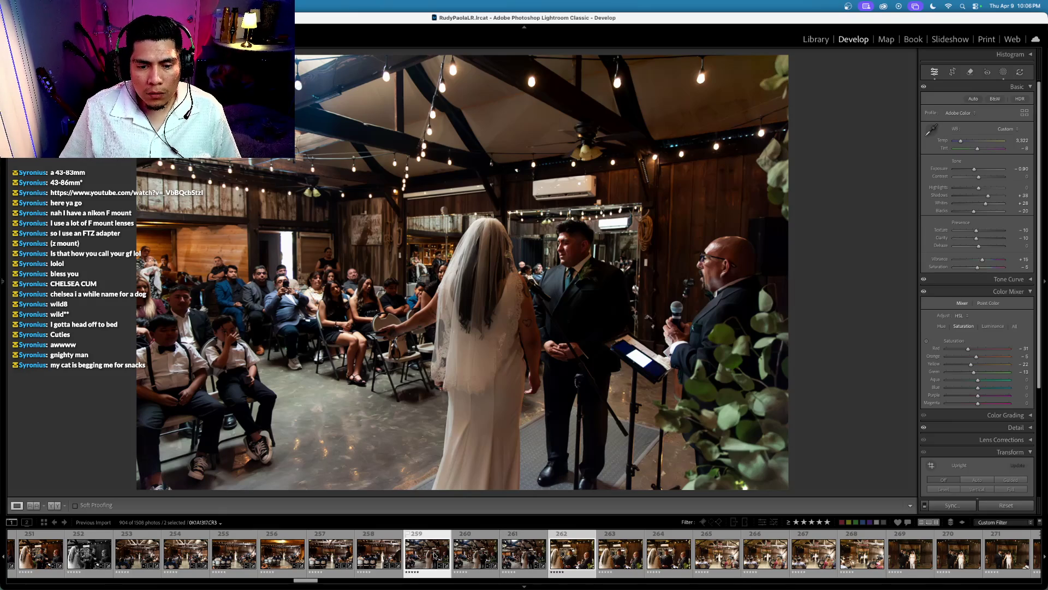
left_click(952, 505)
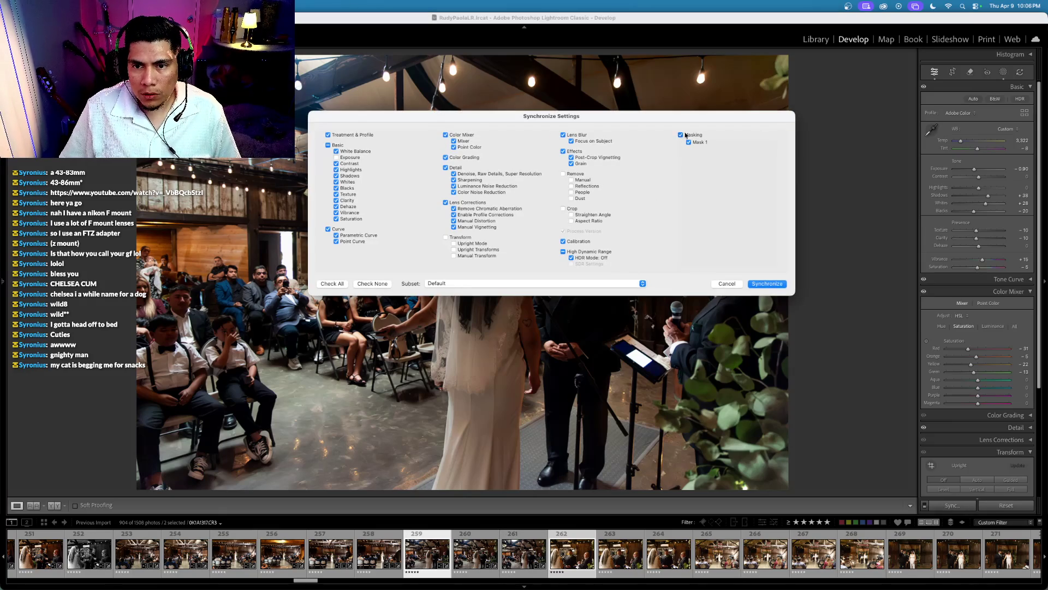
left_click(767, 283)
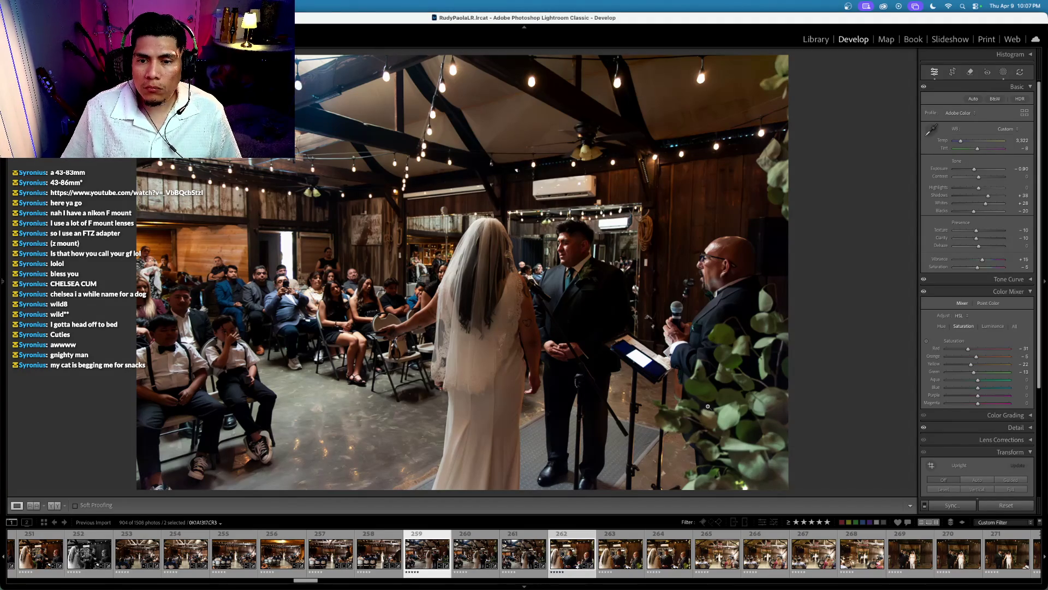
Step: Lower close-up 262's exposure to −0.30 and auto-straighten it with the Crop tool
left_click(572, 553)
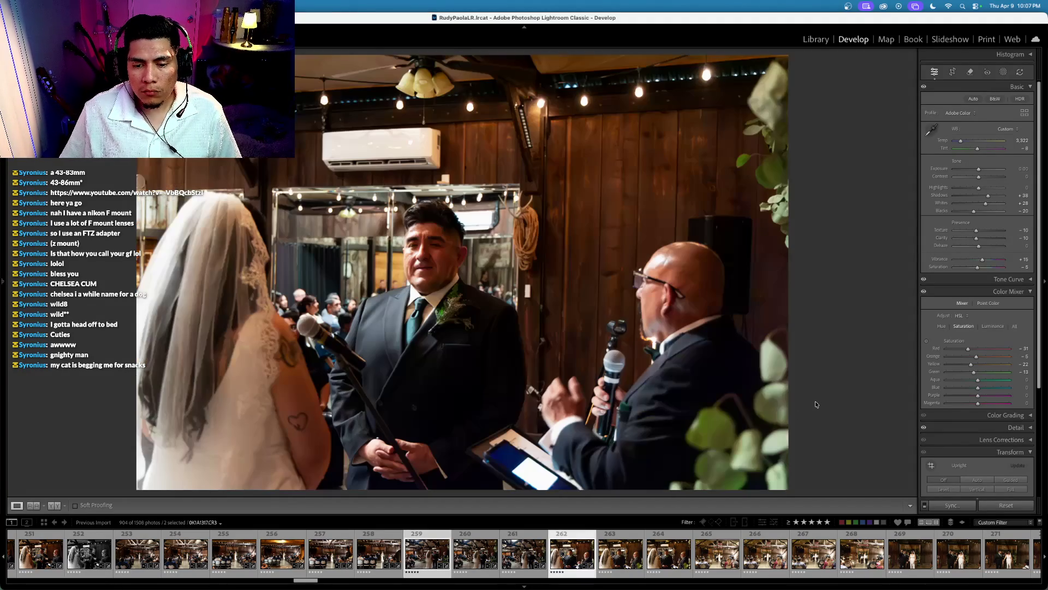
left_click(426, 553, "super")
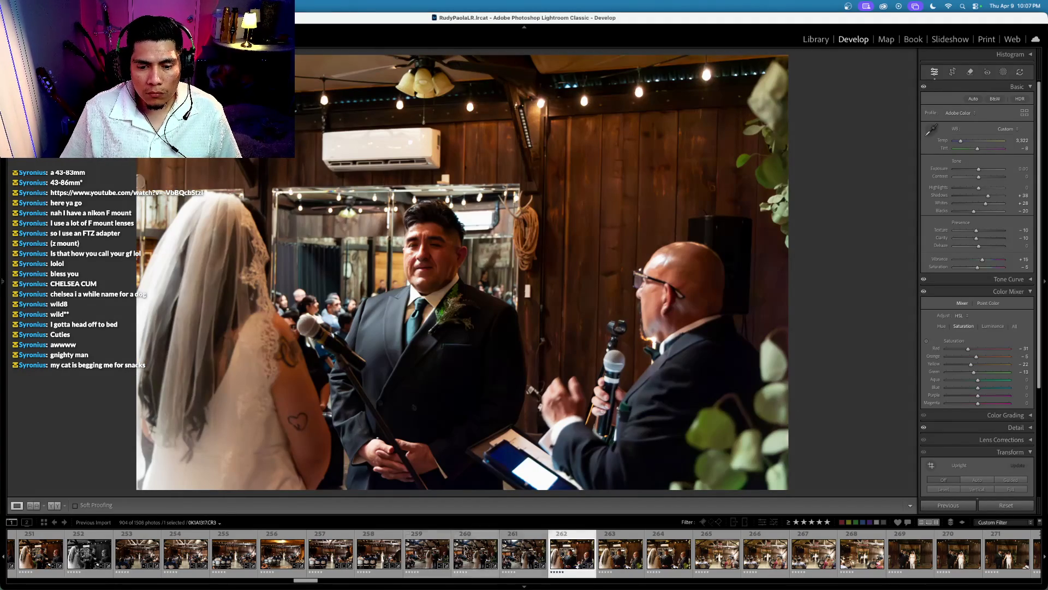
key("minus")
key("minus")
left_click(952, 72)
left_click(1020, 121)
key("Return")
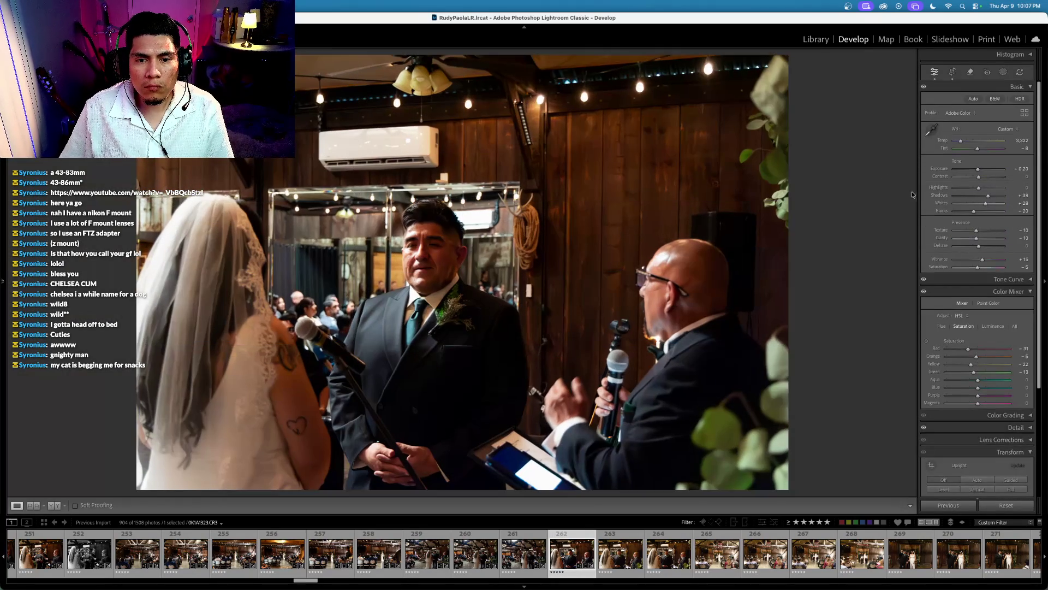
key("minus")
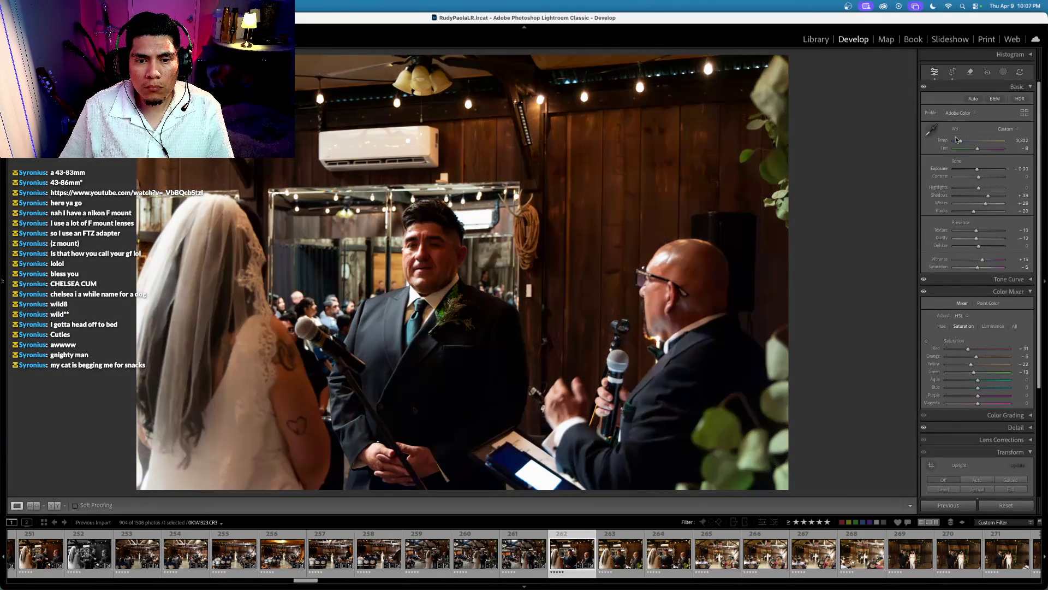
key("Right")
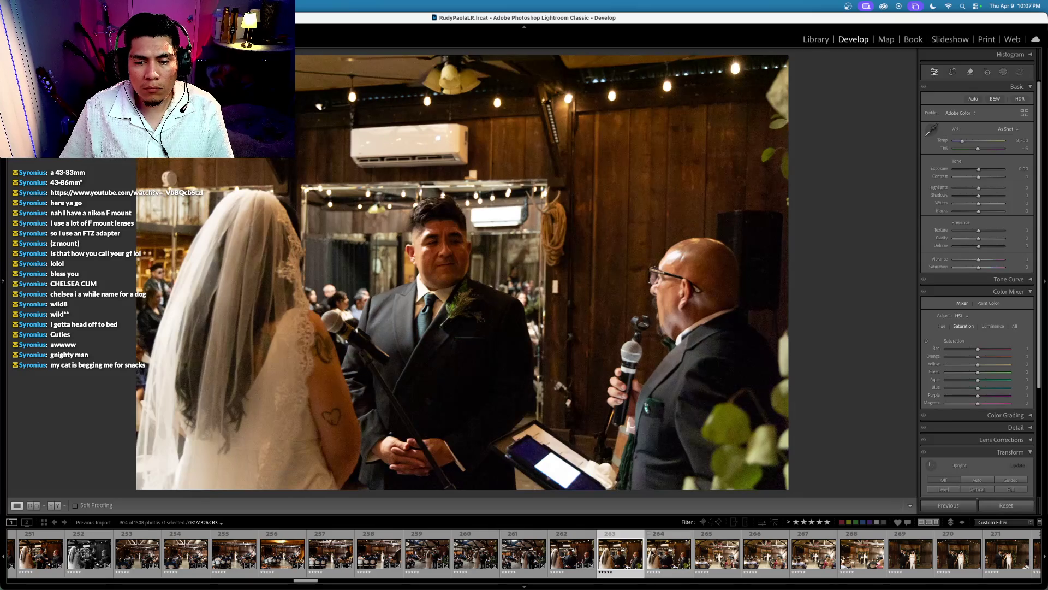
left_click(577, 557)
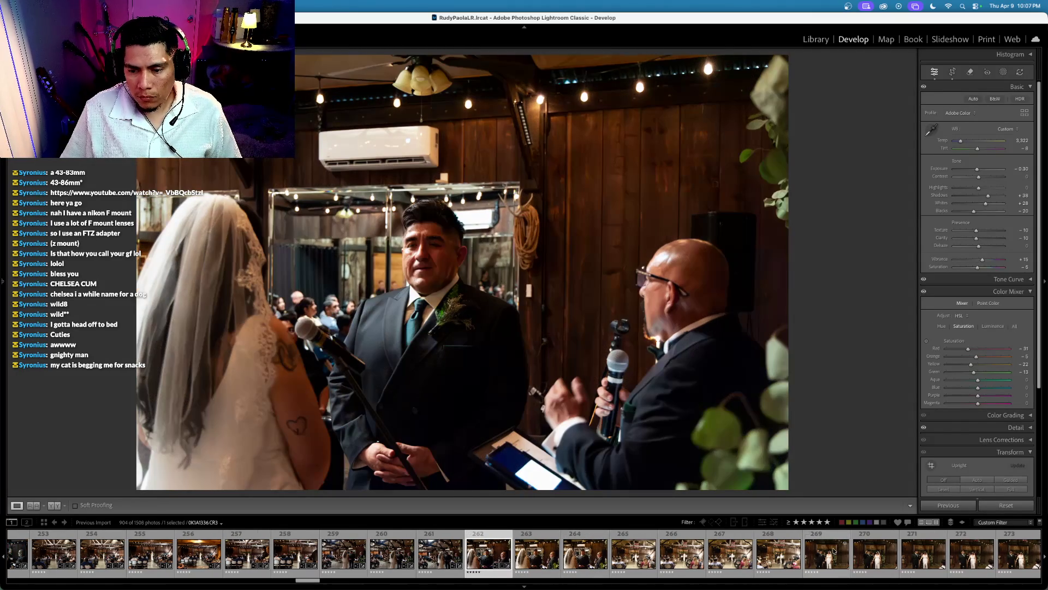
Step: Select photos 262–264 and synchronize the close-up's edits onto 263 and 264
left_click(585, 558, "shift")
key("super+shift+s")
key("Return")
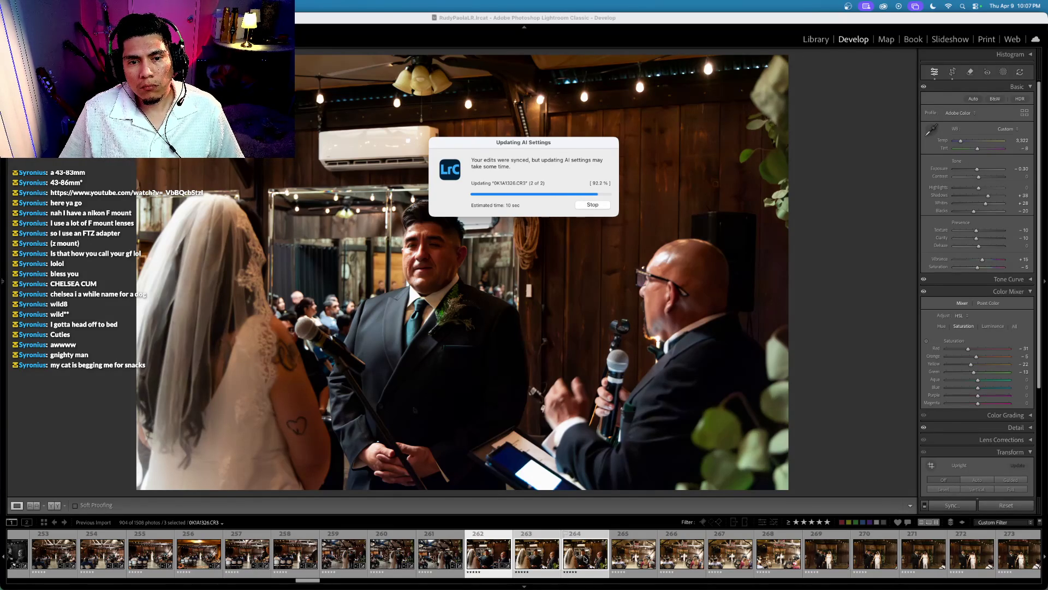
key("ctrl+Up")
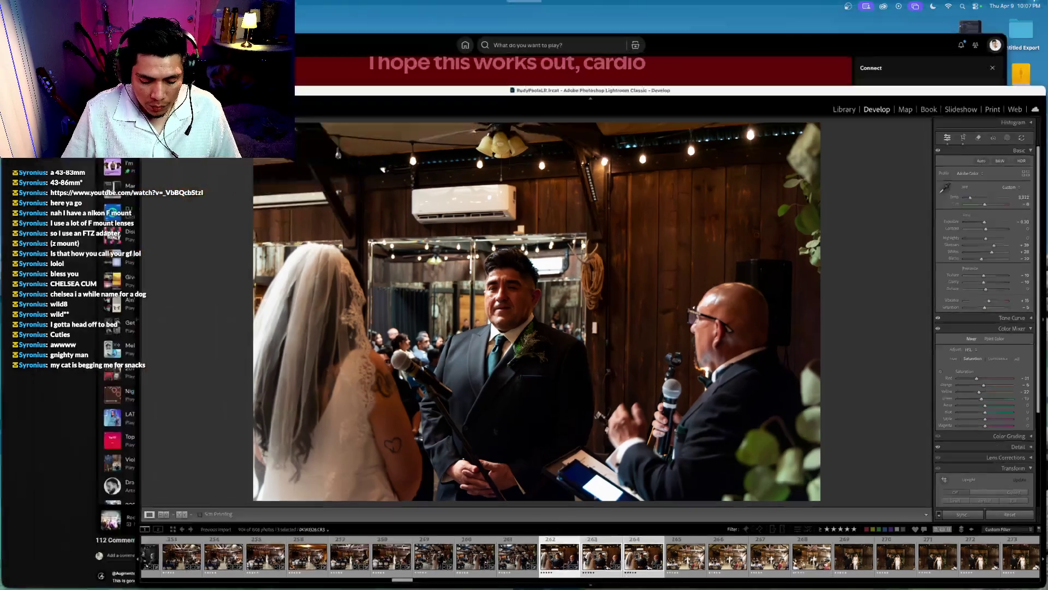
Step: Skip to the next song in Spotify, then return to Lightroom showing photo 262
left_click(562, 334)
key("super+Right")
key("super+Right")
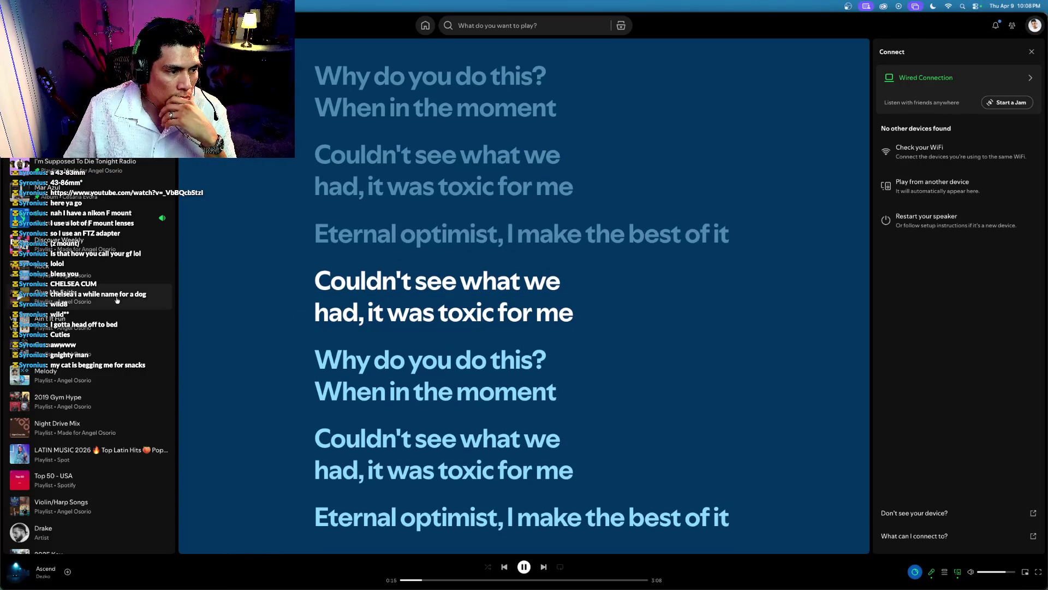
key("ctrl+Up")
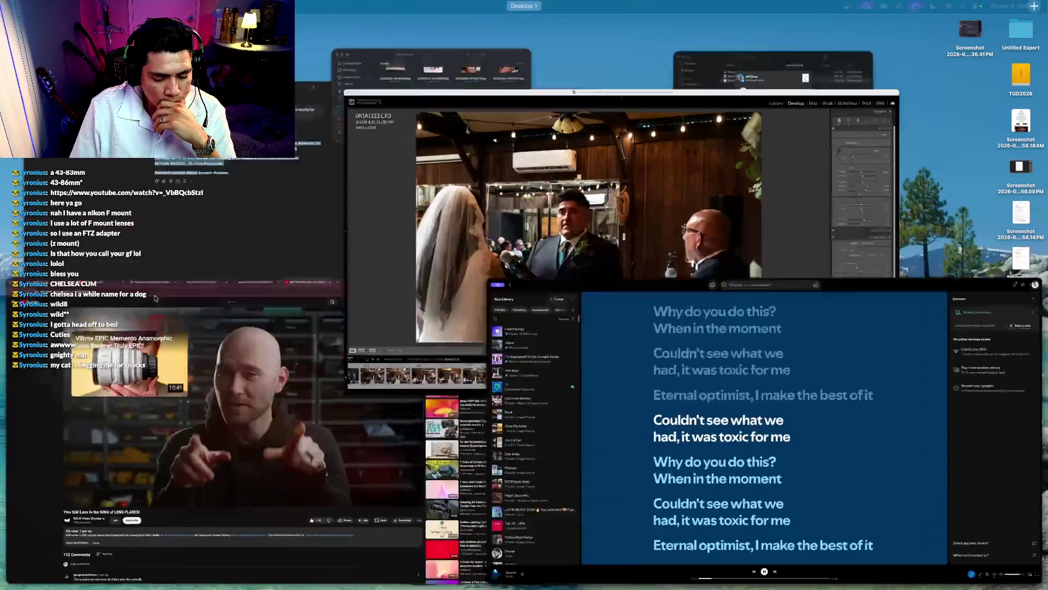
left_click(532, 285)
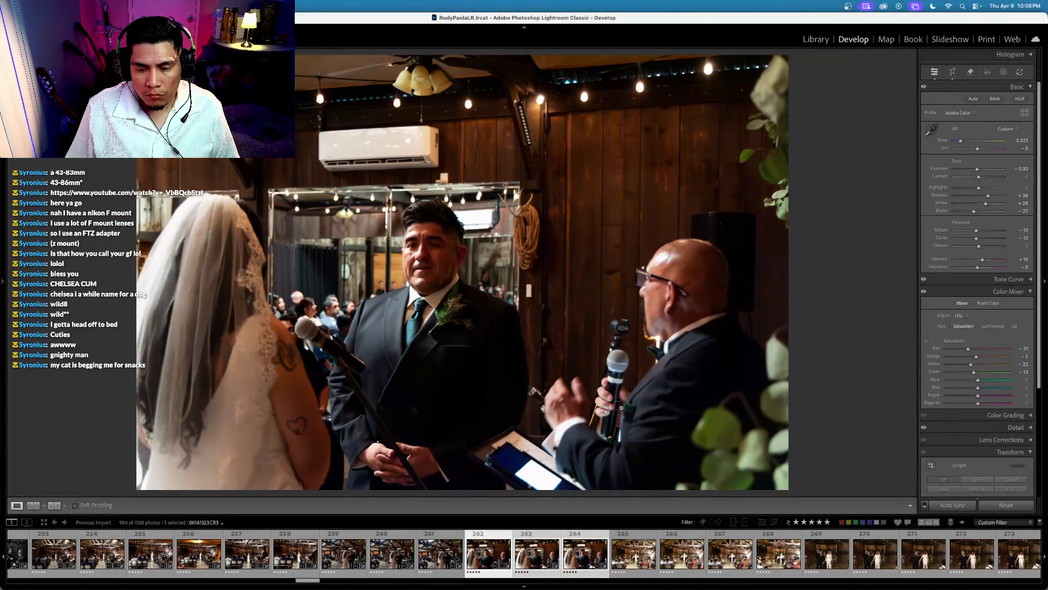
Step: On photo 264, set Saturation to −100, Contrast to +22 and Exposure to −0.10
key("Right")
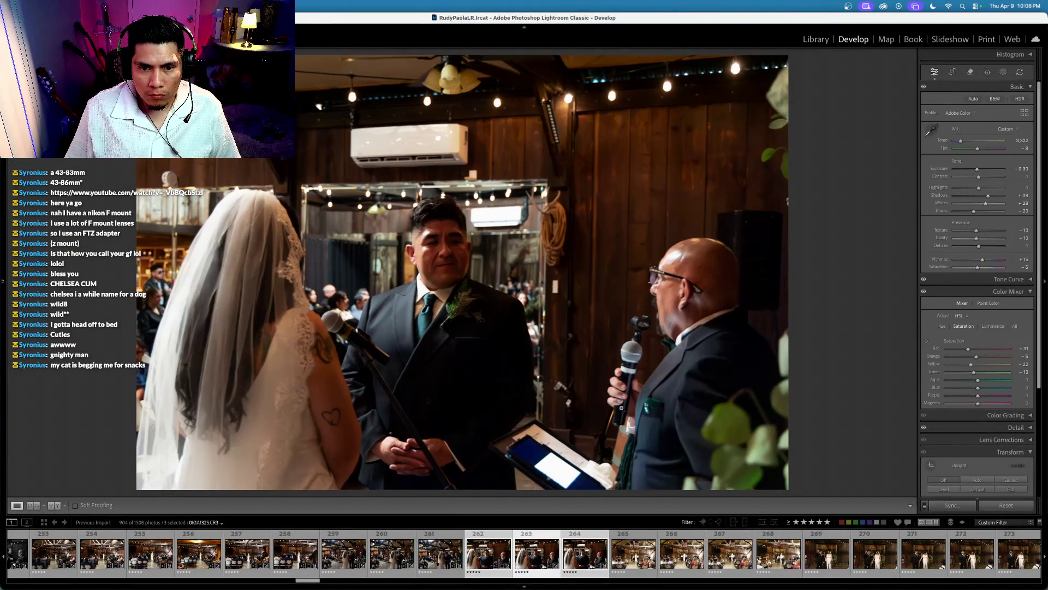
key("Right")
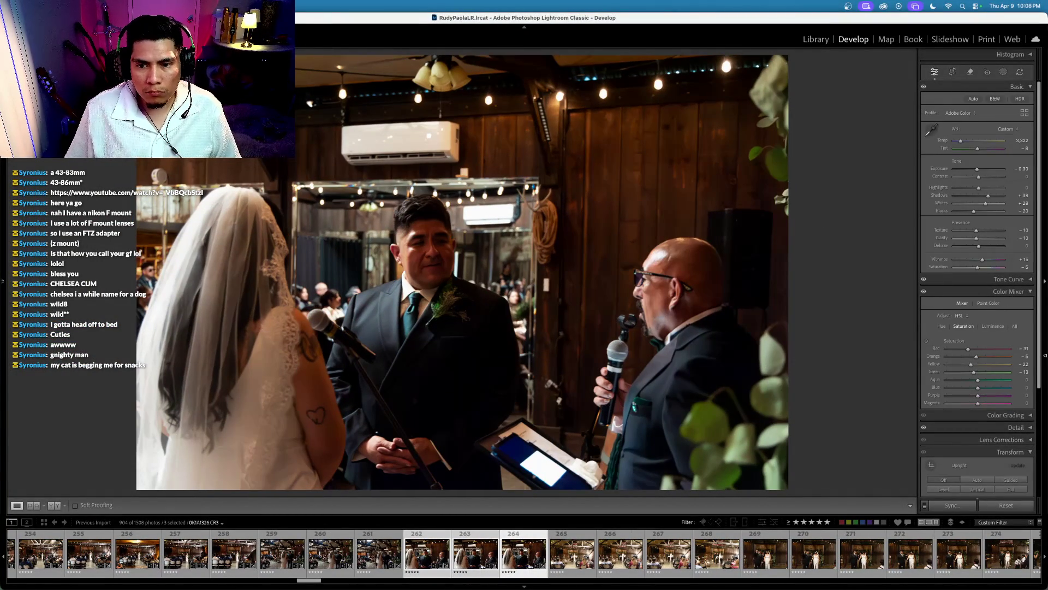
left_click_drag(977, 267, 953, 267)
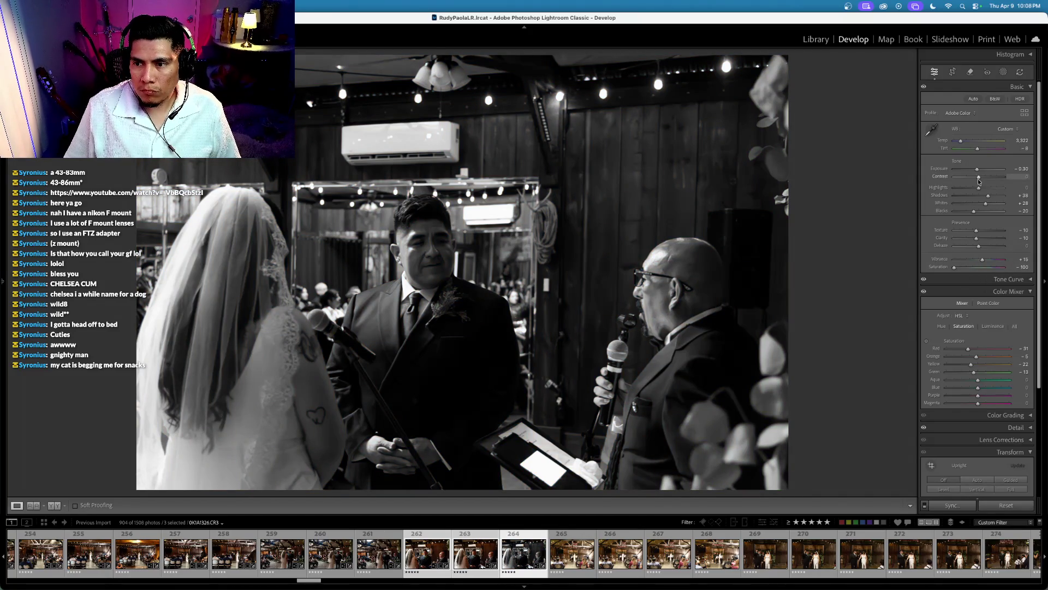
left_click_drag(978, 178, 984, 176)
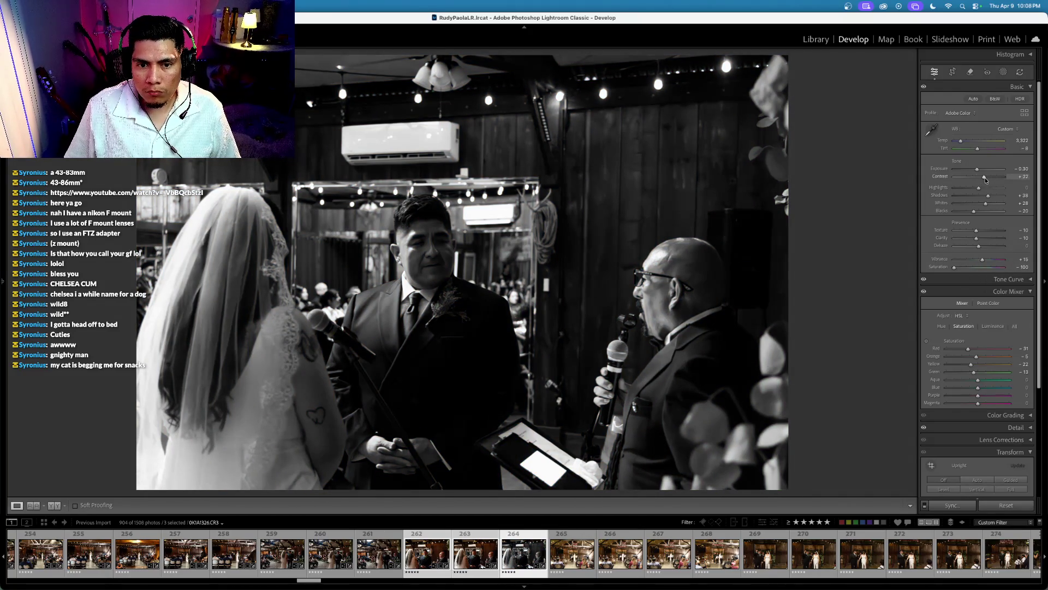
left_click(941, 168)
key("equal")
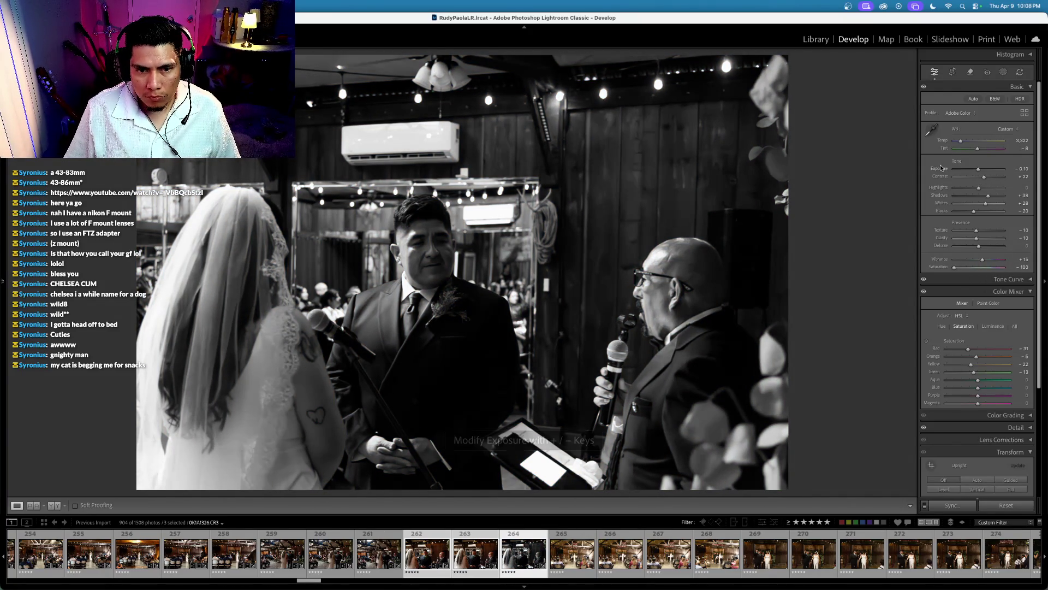
left_click(572, 554)
scroll(546, 554, "down", 4)
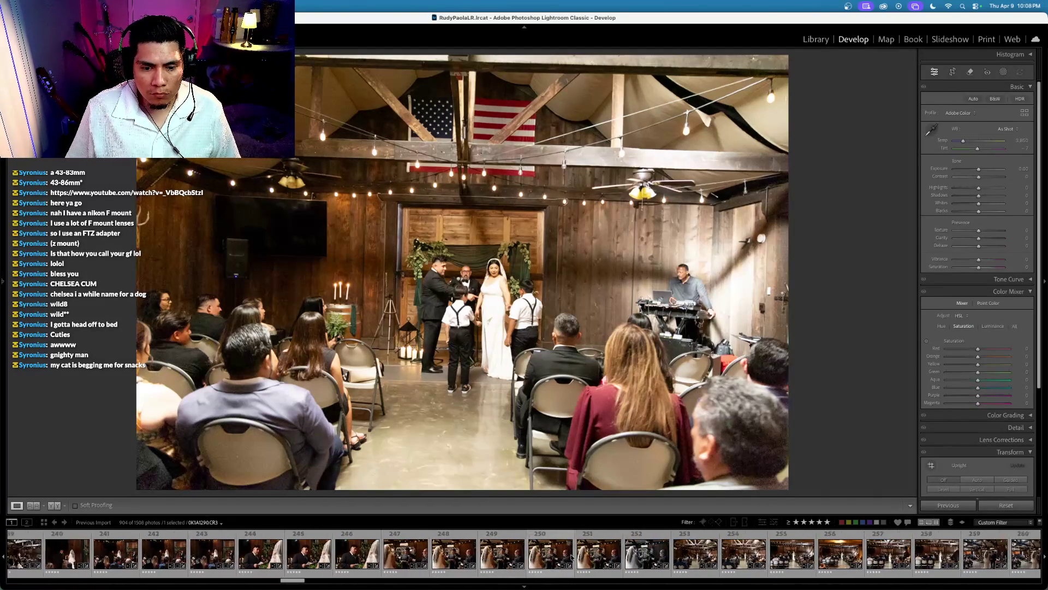
Step: Make photo 256 the active source, label it red, and sync its edits onto wide shot 265
left_click(680, 557, "super")
left_click(680, 556)
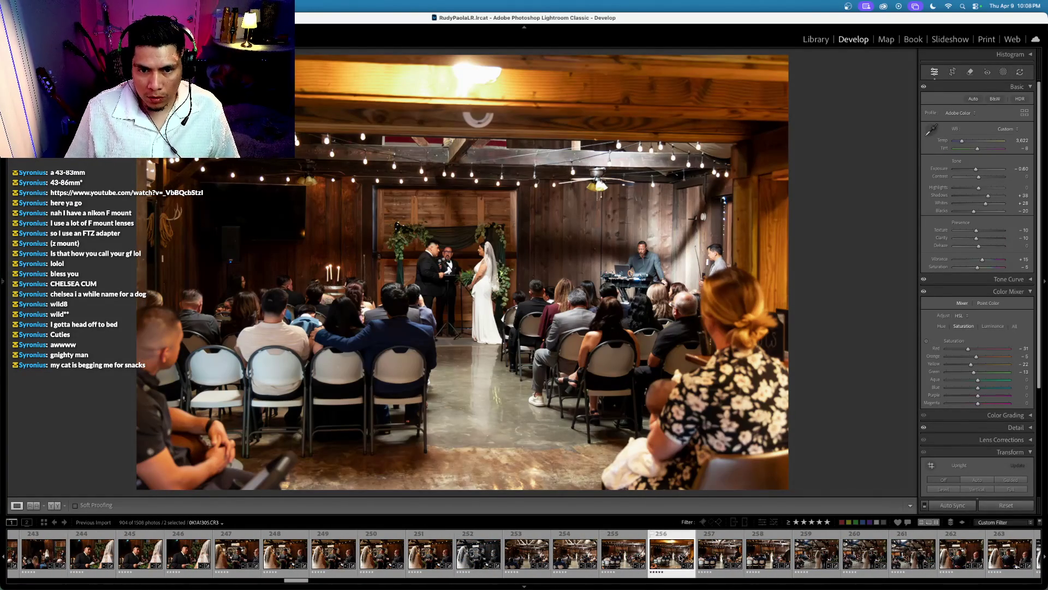
key("6")
key("super+shift+s")
key("Return")
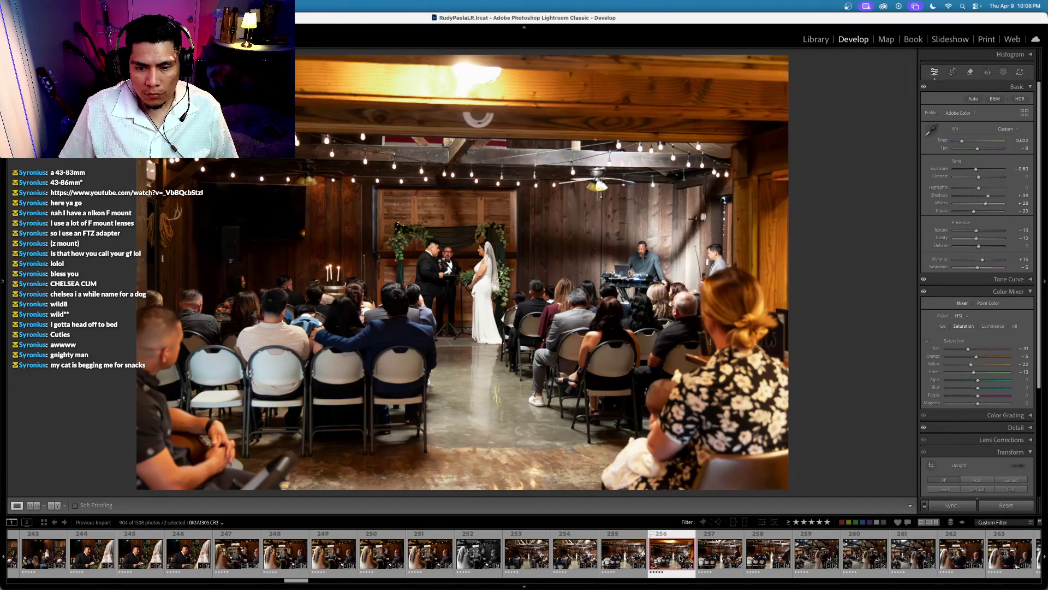
key("Right")
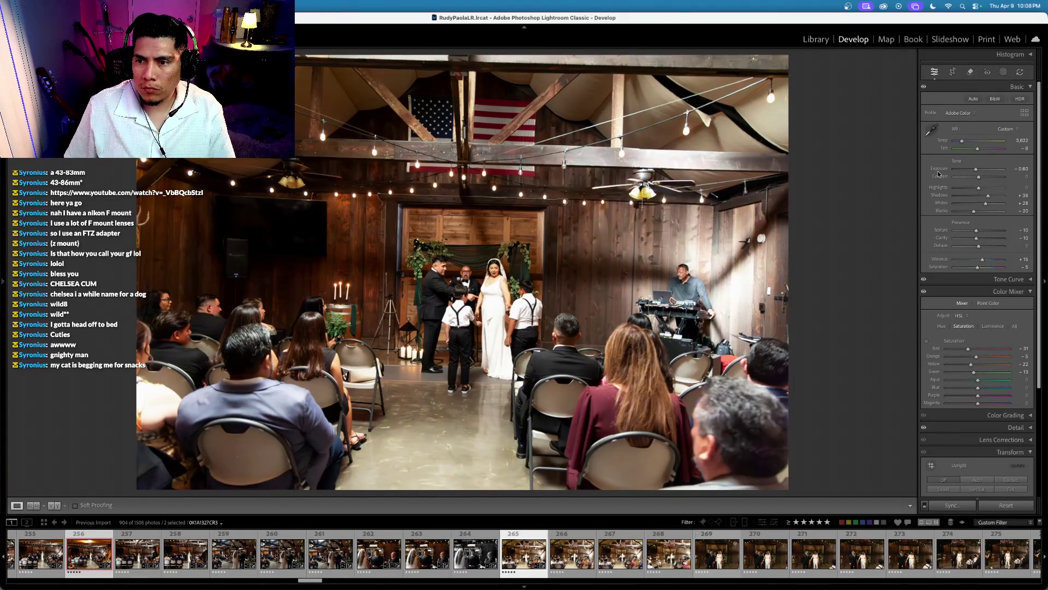
Step: Lower exposure to −1.10, reset Tint, warm Temp to 3,722 and straighten the wide ceremony photo
key("minus")
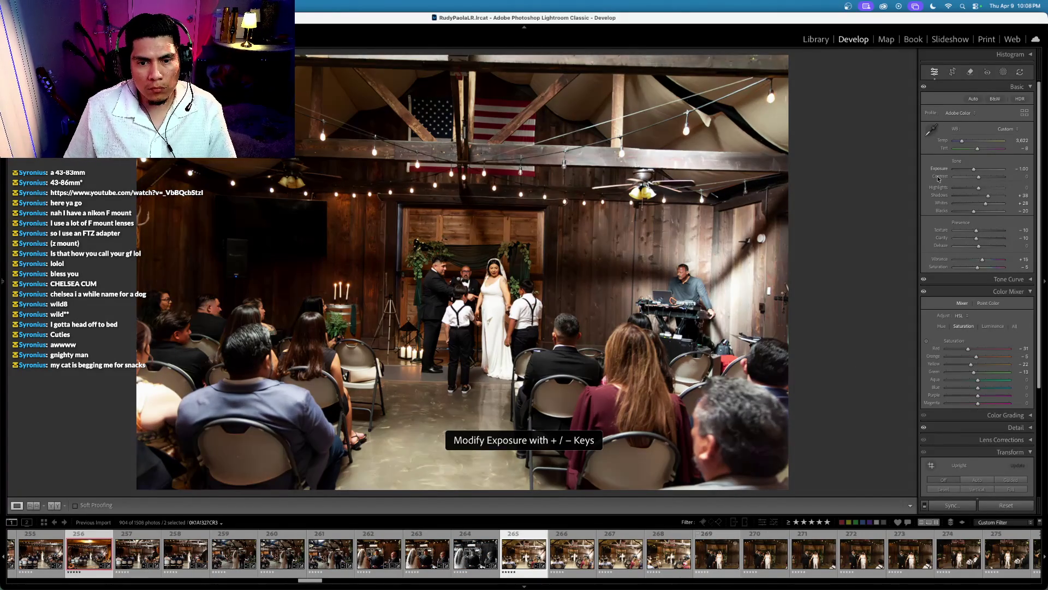
left_click(952, 72)
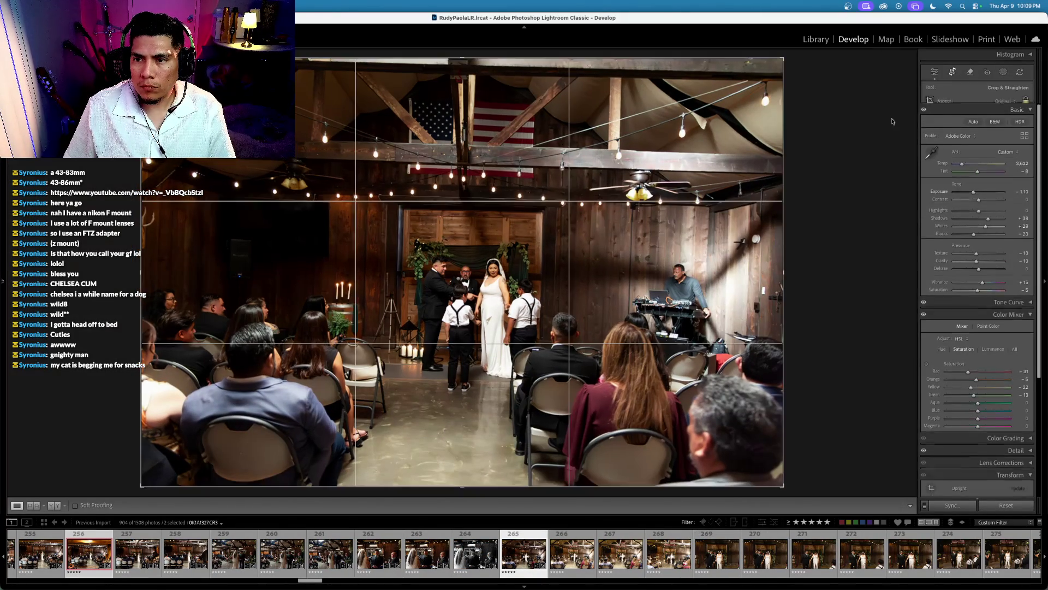
left_click(1023, 165)
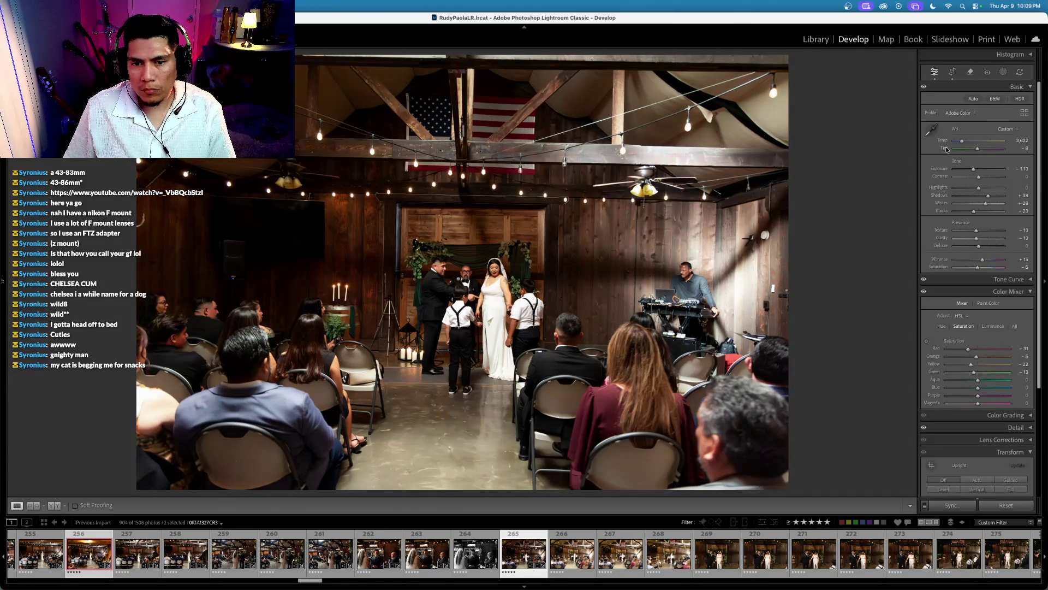
double_click(946, 149)
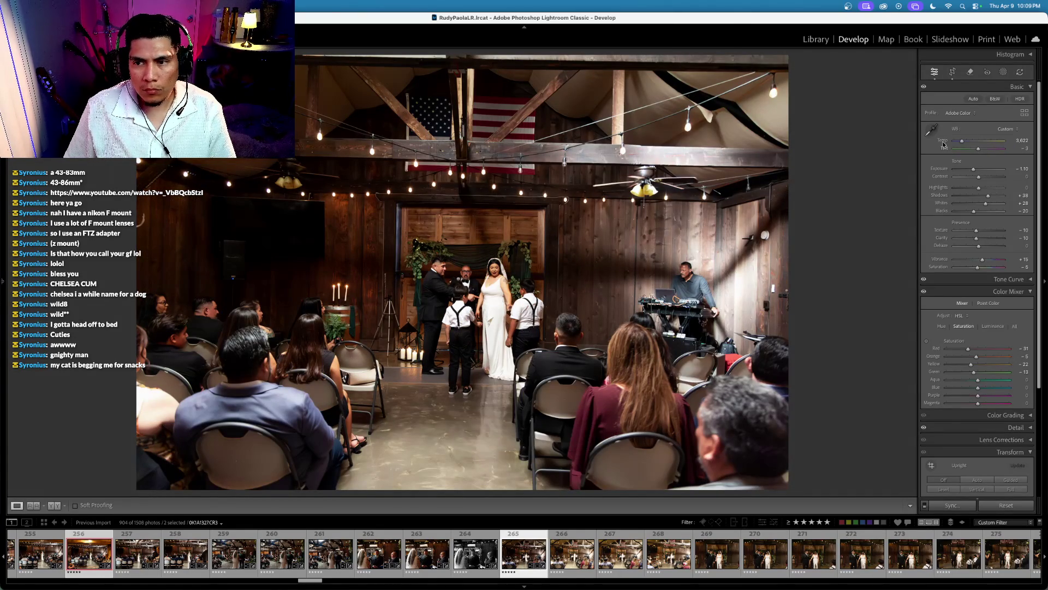
left_click(944, 142)
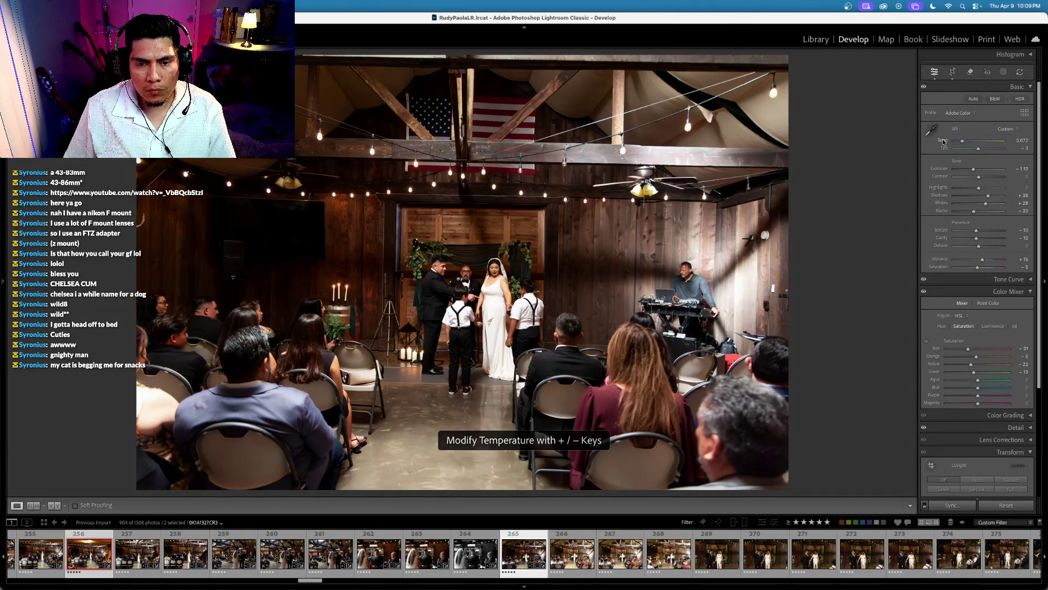
key("plus")
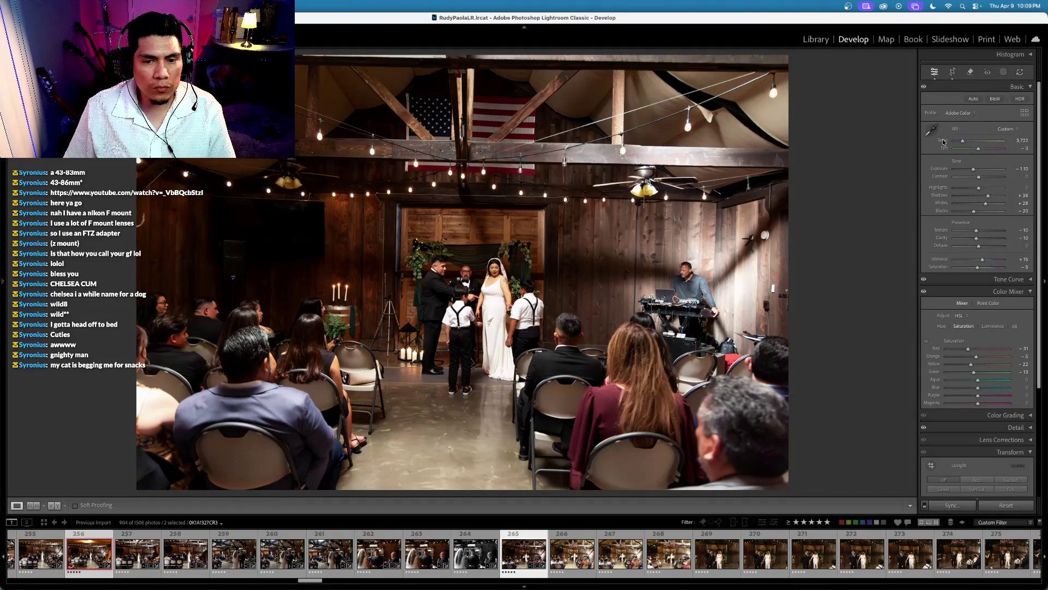
left_click(952, 71)
key("Return")
Step: Label the photo red and sync its edits across photos 265–269
key("6")
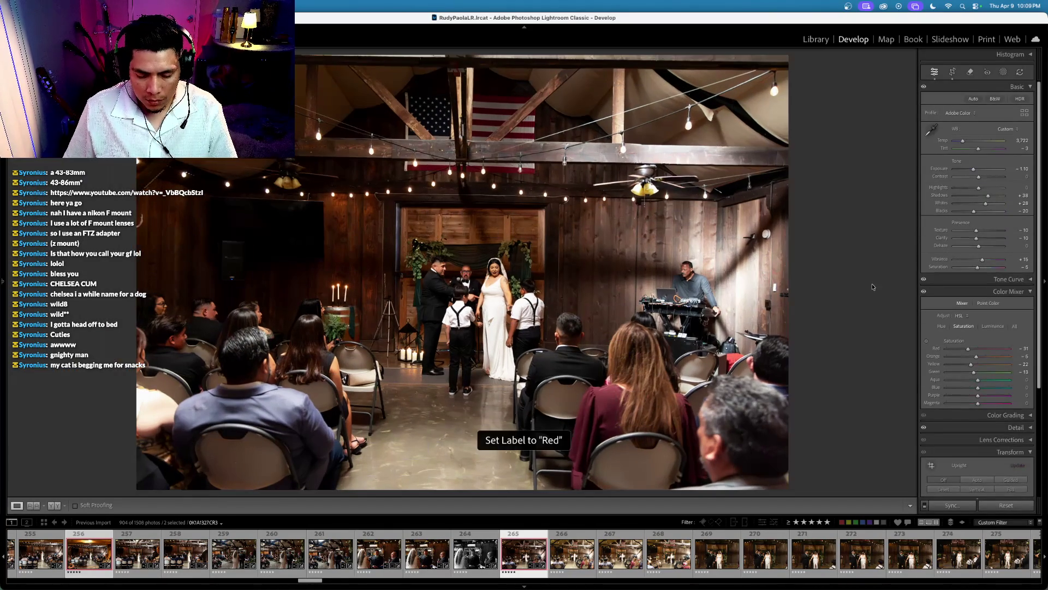
left_click(703, 557, "shift")
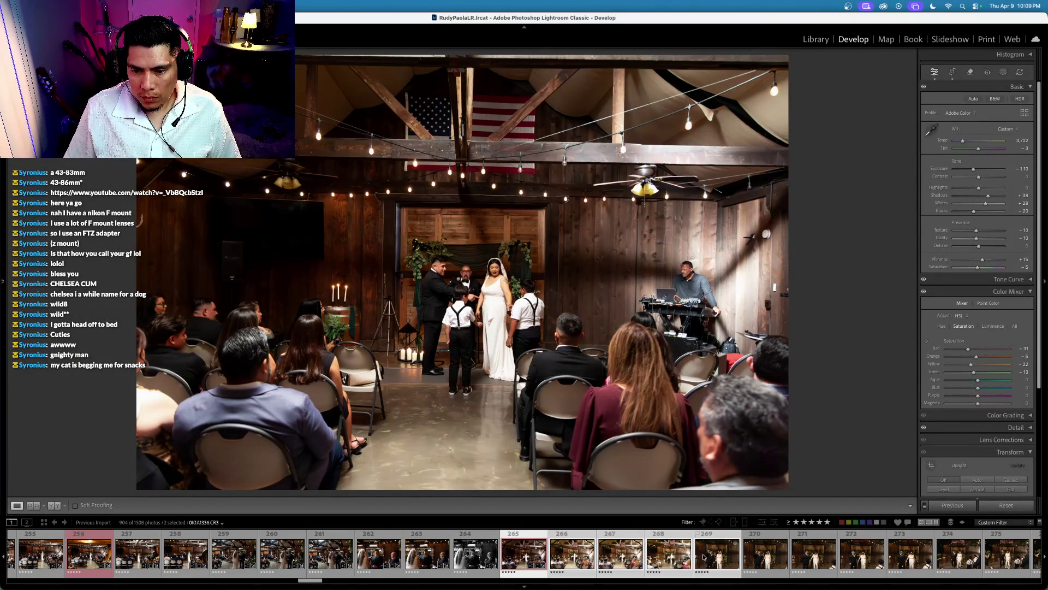
key("super+shift+s")
key("Return")
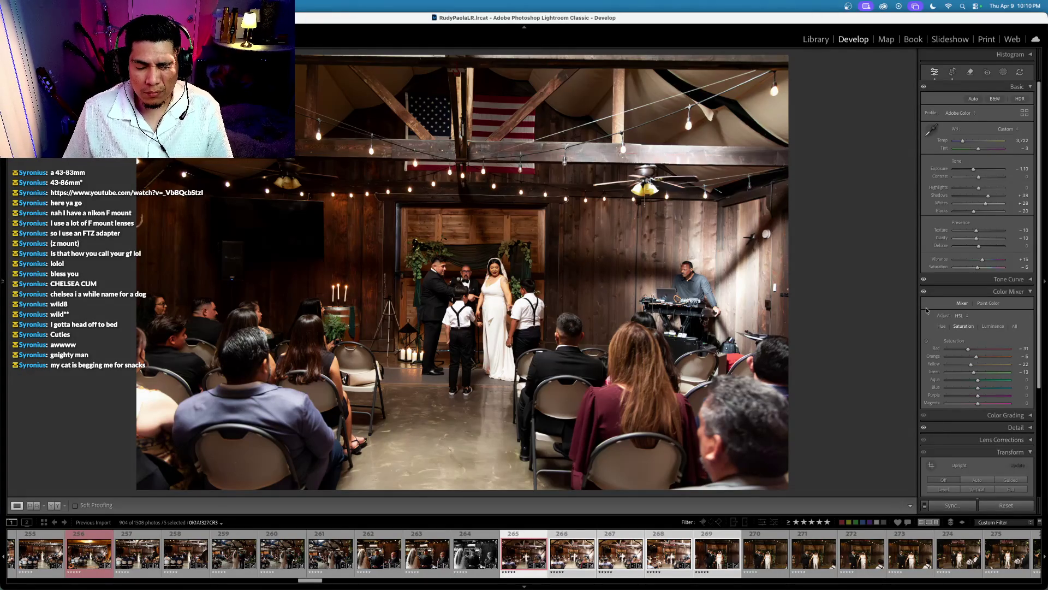
key("super")
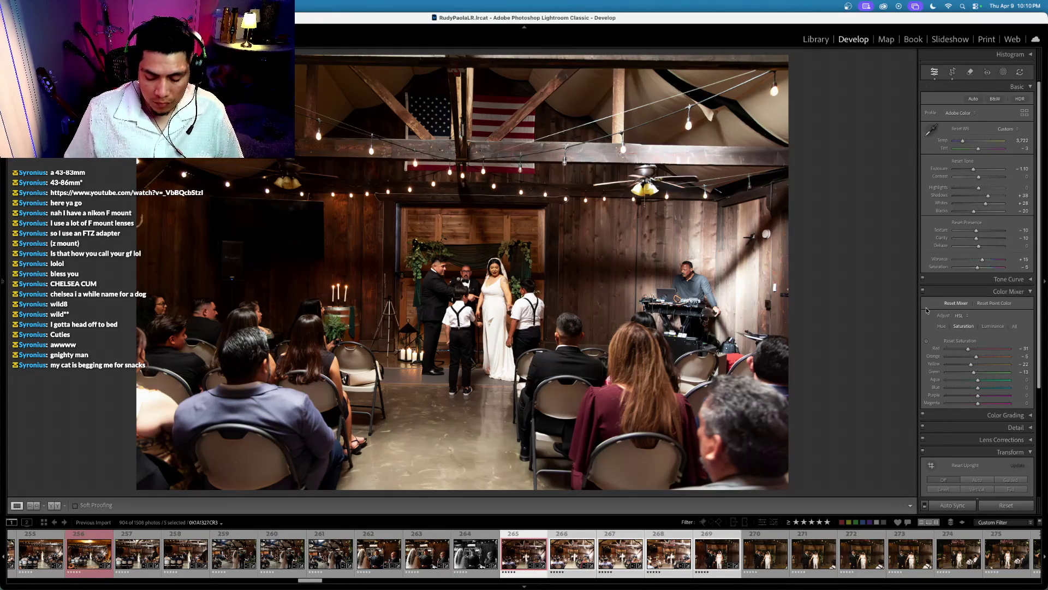
Step: Level each of the next three ceremony photos by rotating its crop slightly
key("Right")
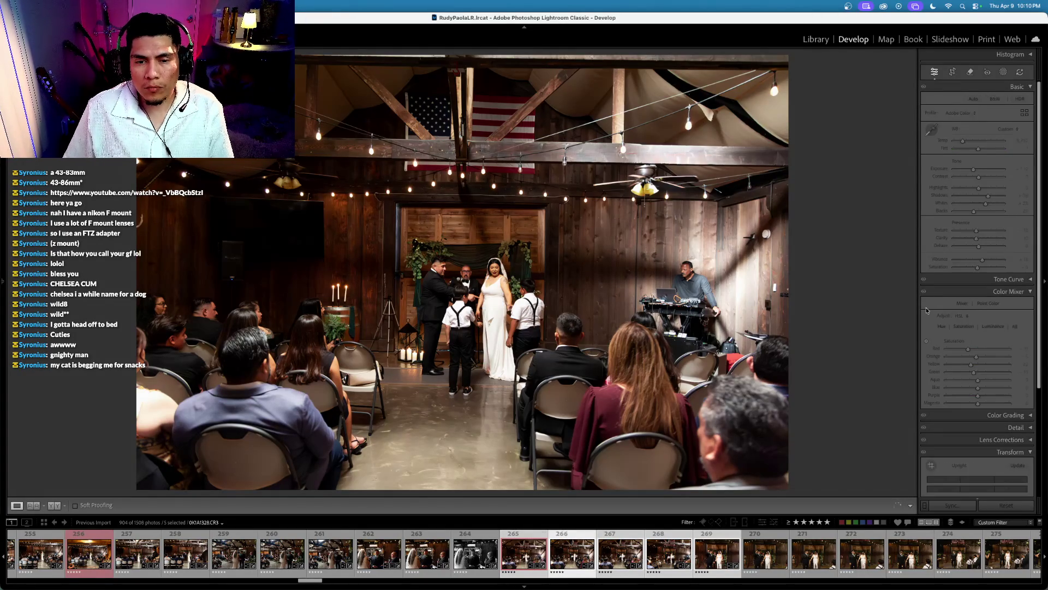
key("r")
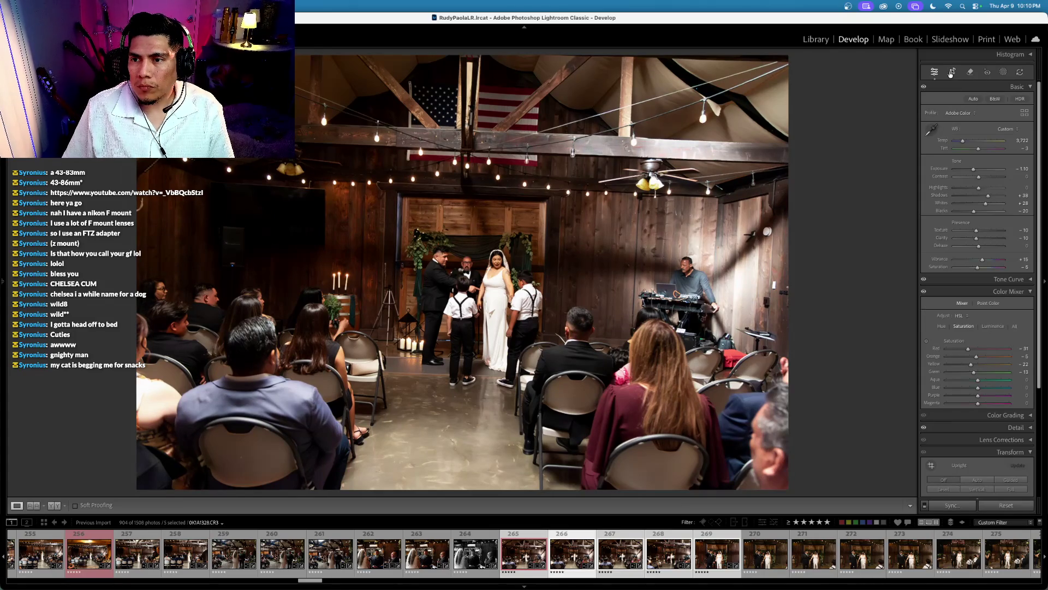
left_click_drag(843, 162, 843, 155)
key("Return")
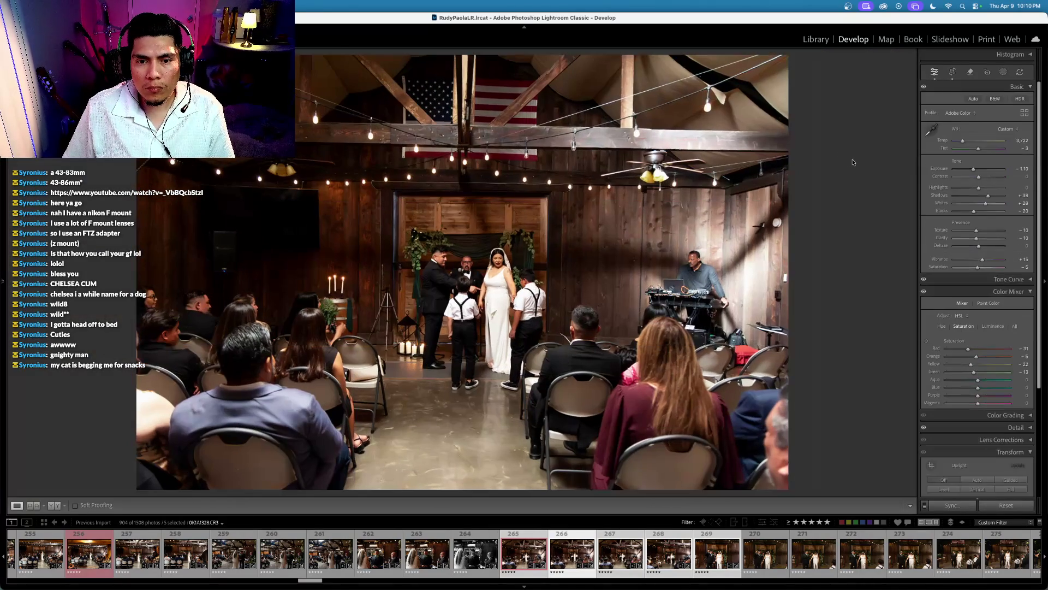
key("Right")
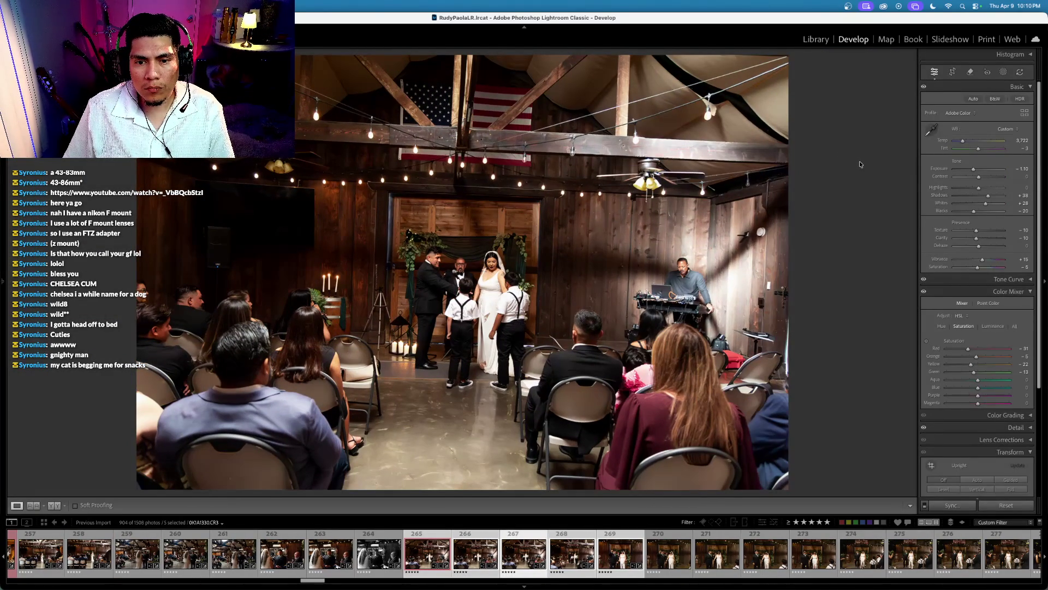
left_click(951, 72)
left_click_drag(875, 107, 877, 114)
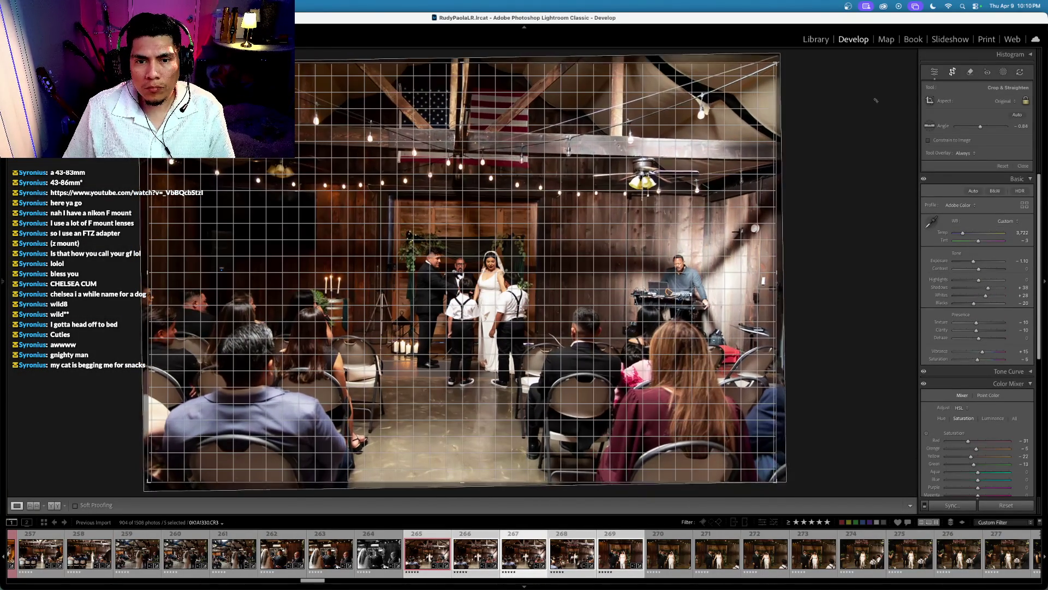
key("Return")
key("Right")
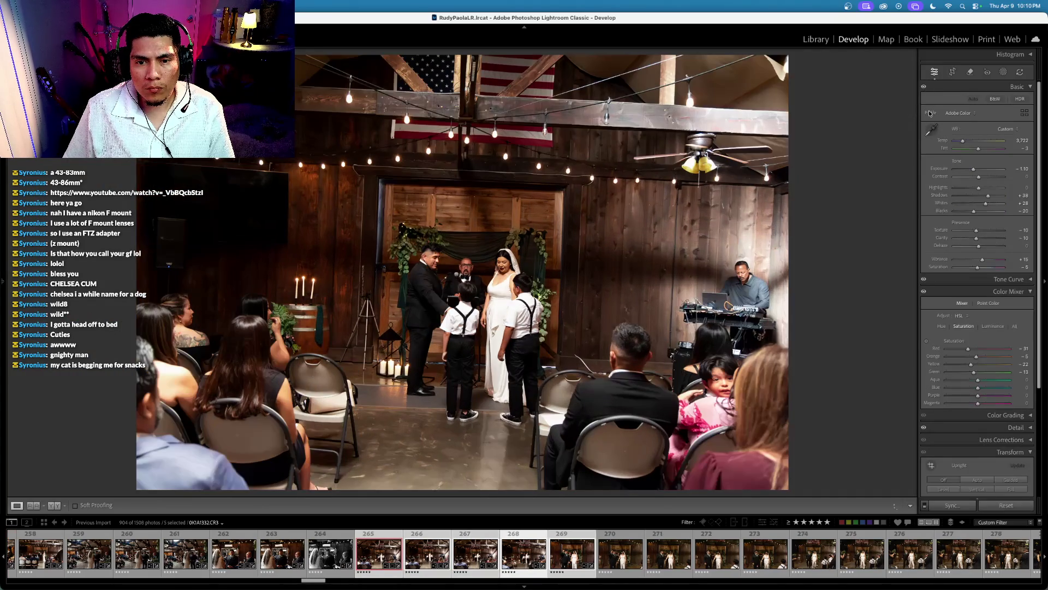
left_click(952, 72)
left_click_drag(856, 91, 862, 96)
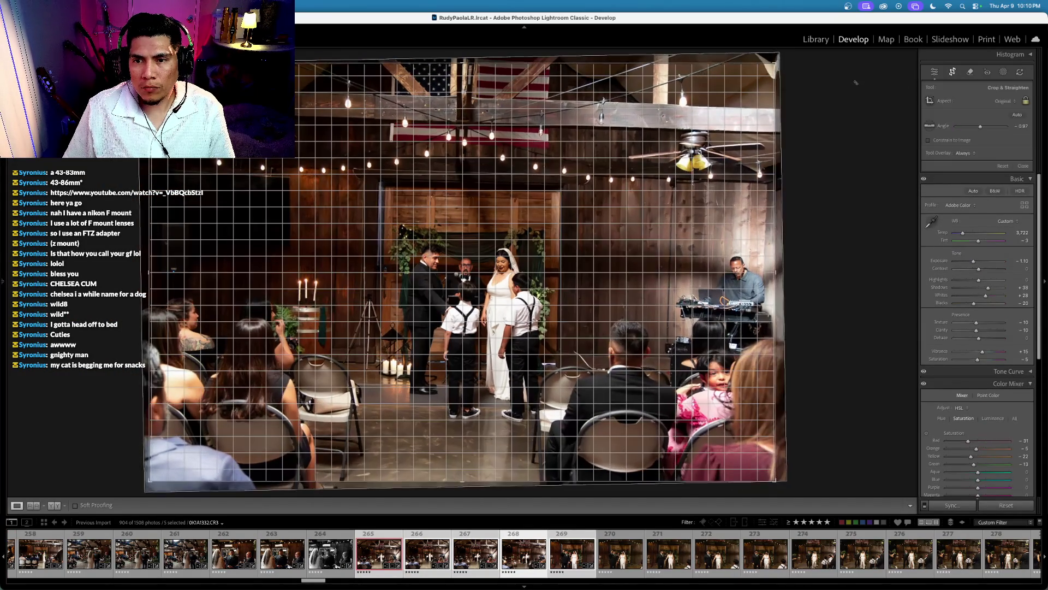
key("Return")
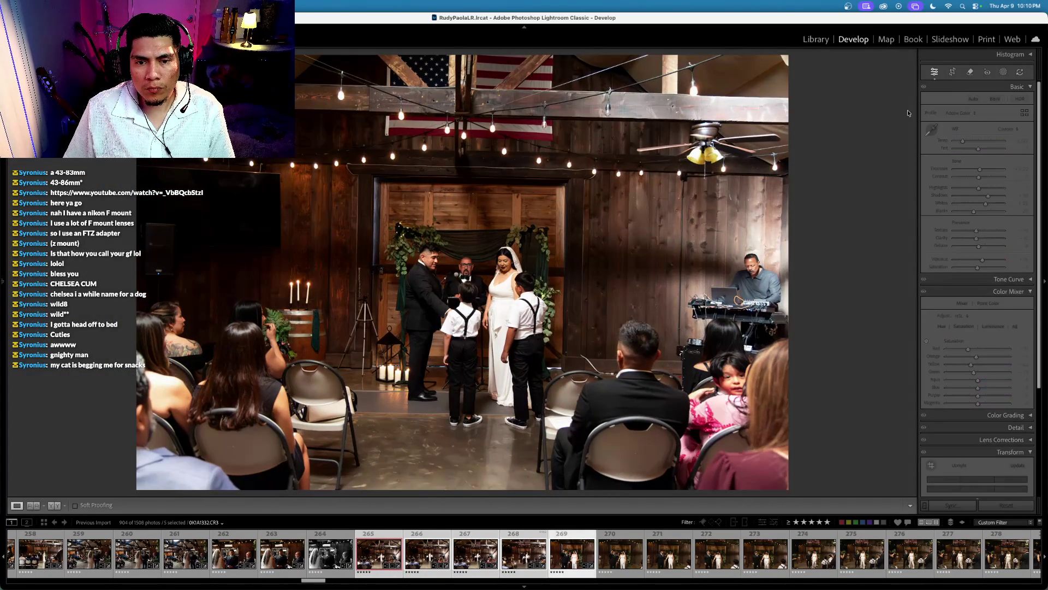
key("Right")
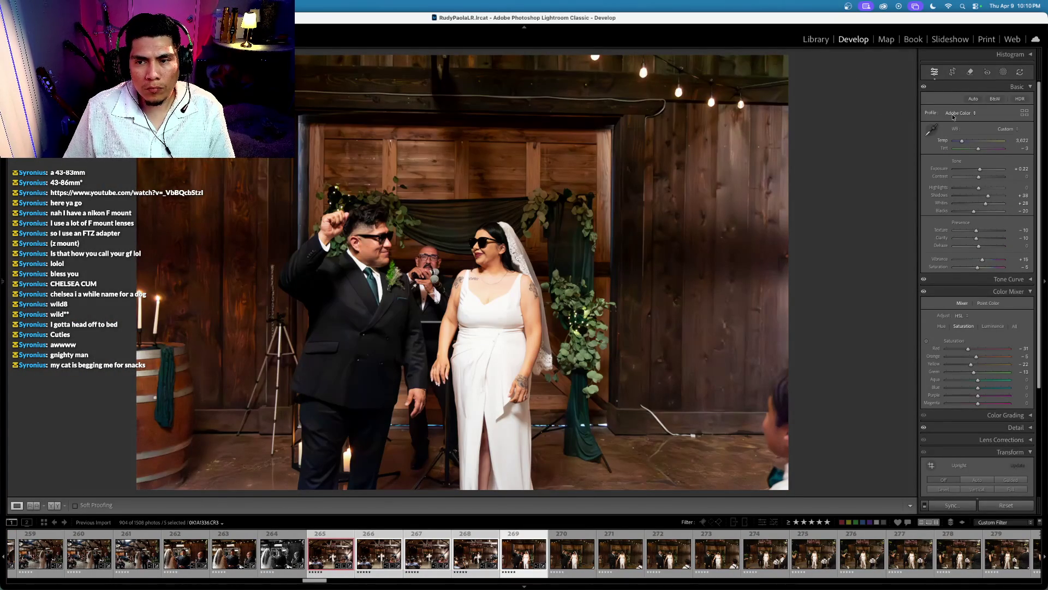
Step: Lower the couple close-up's exposure slightly
scroll(942, 167, "down", 1)
left_click_drag(943, 167, 941, 167)
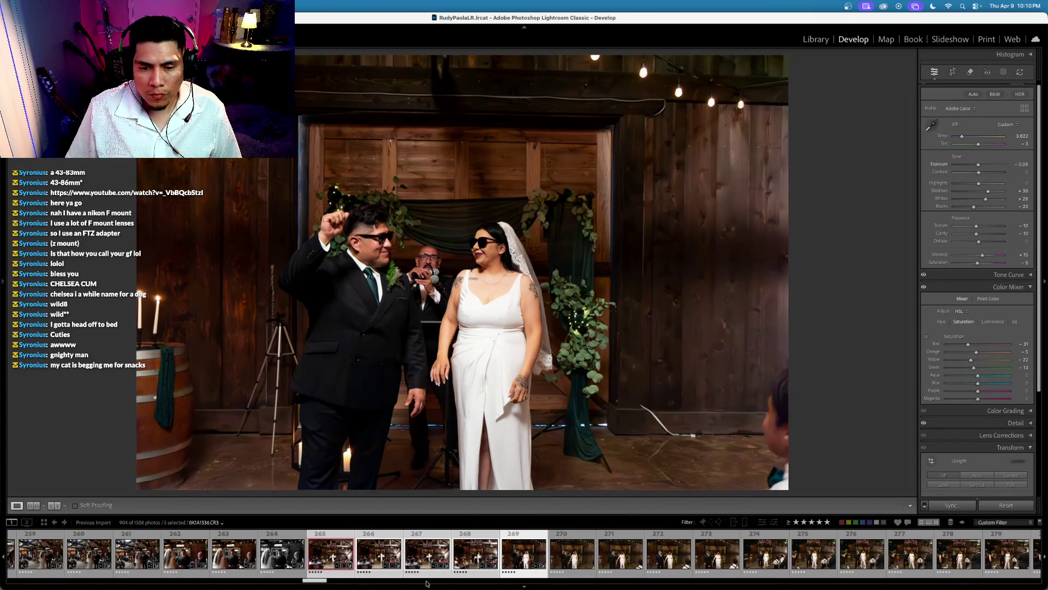
key("super")
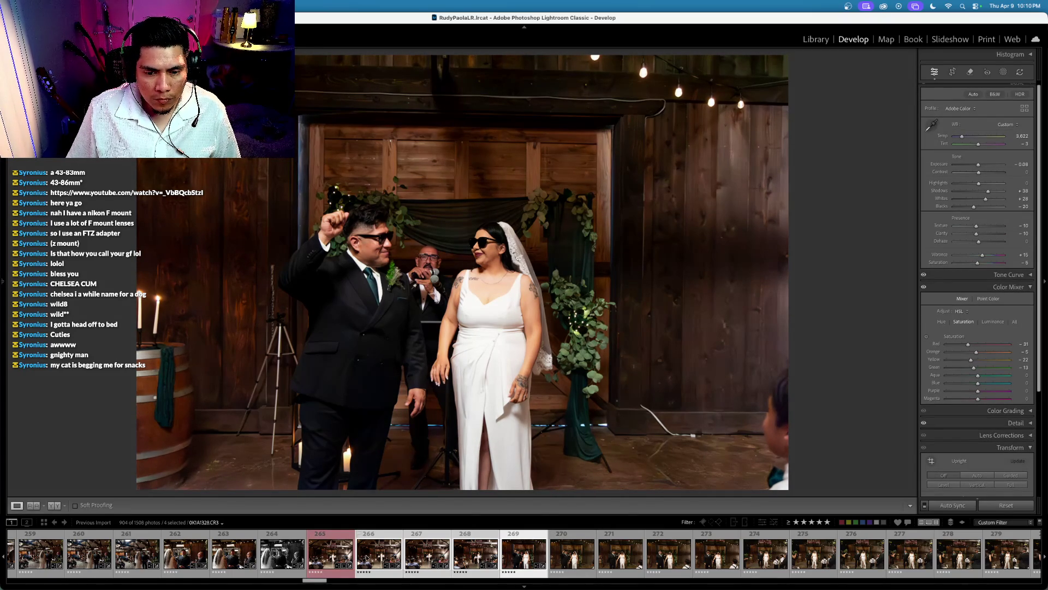
Step: Select photos 269 through 280 and sync the close-up's edits across them
left_click(562, 562)
key("Left")
scroll(776, 559, "down", 4)
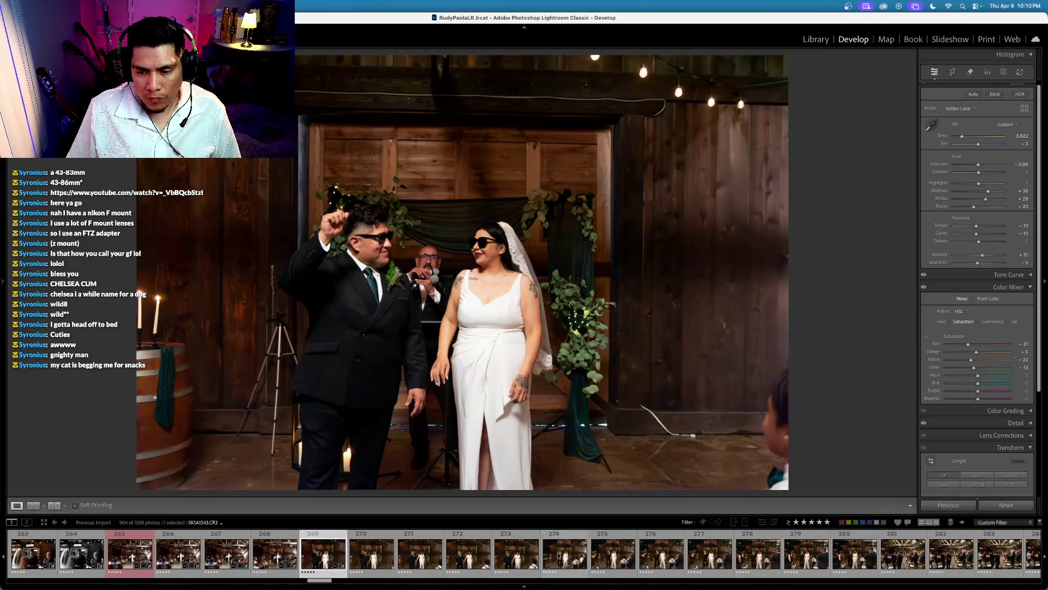
left_click(833, 556, "shift")
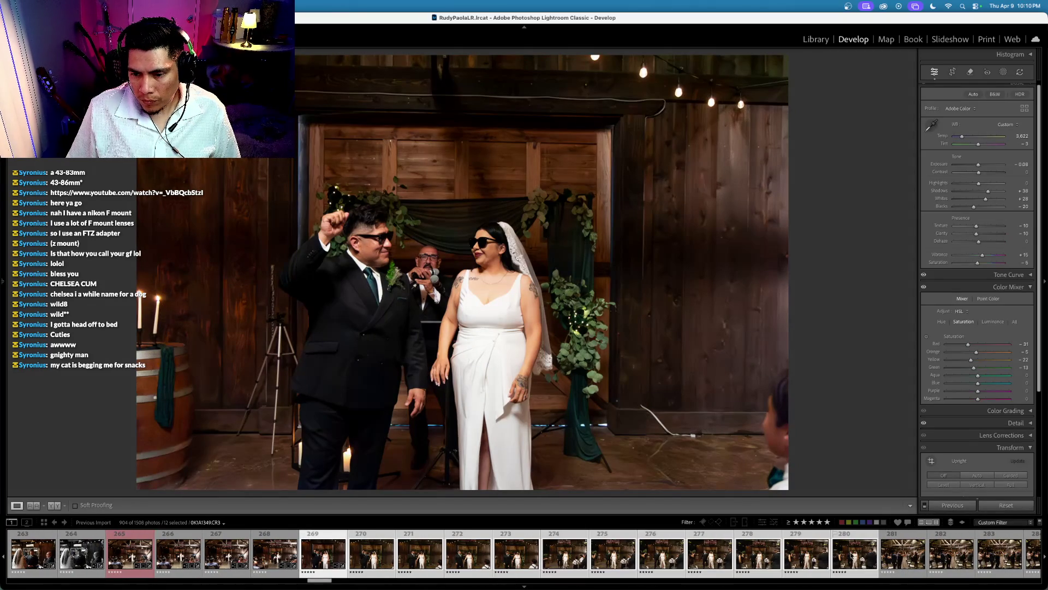
key("super+shift+s")
key("Return")
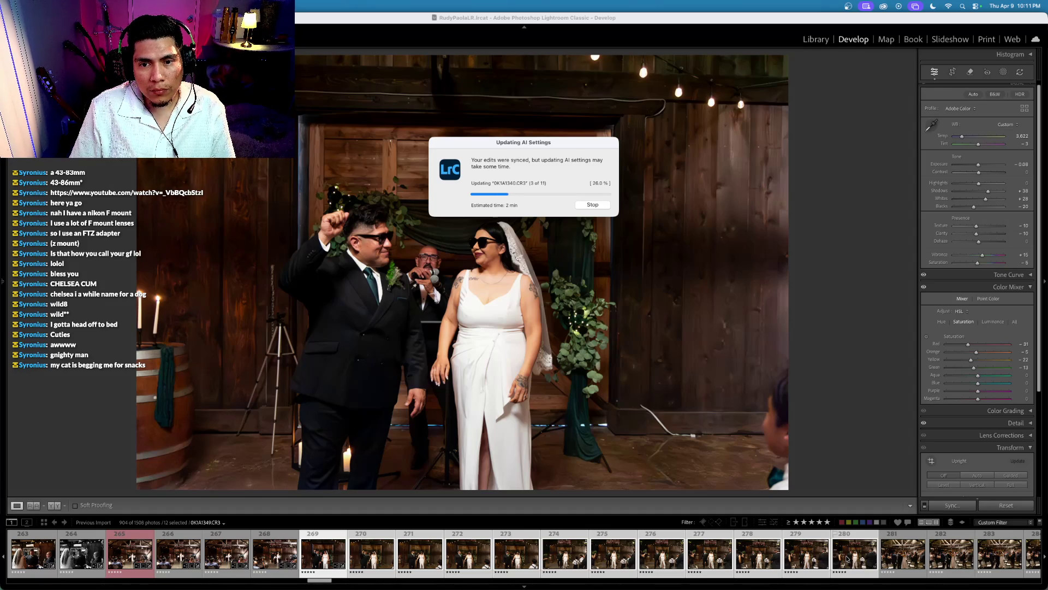
key("ctrl+Up")
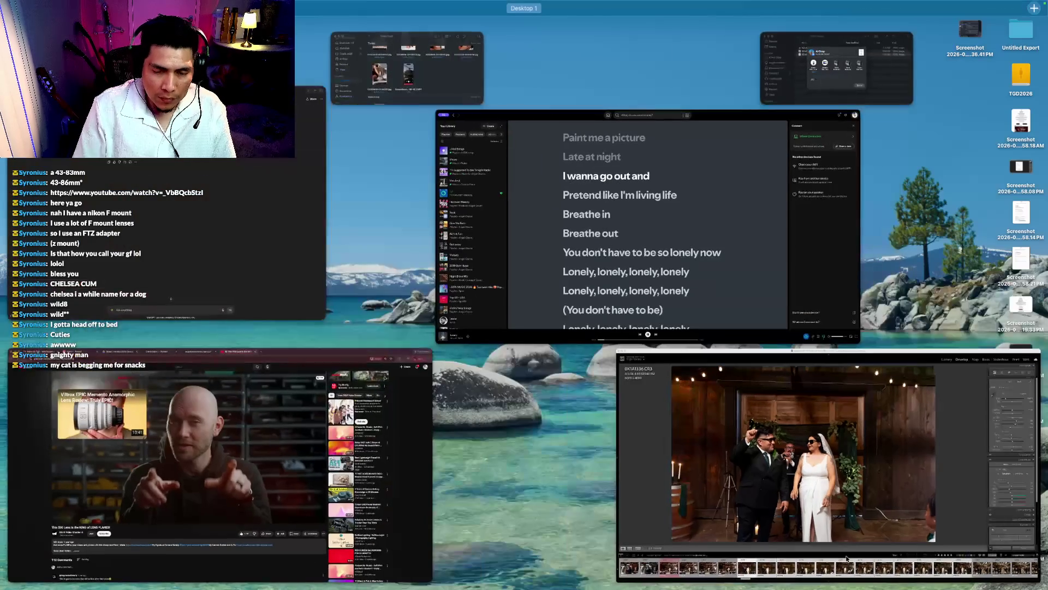
Step: Bring Spotify forward, skip to SWIM, add it to Liked Songs, then pause playback
left_click(582, 227)
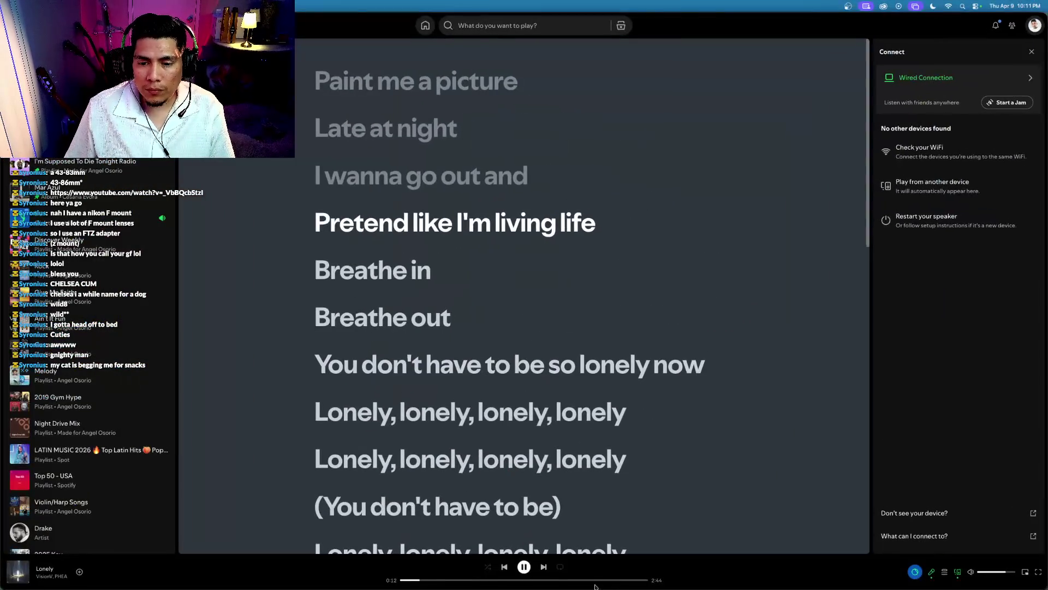
left_click(543, 567)
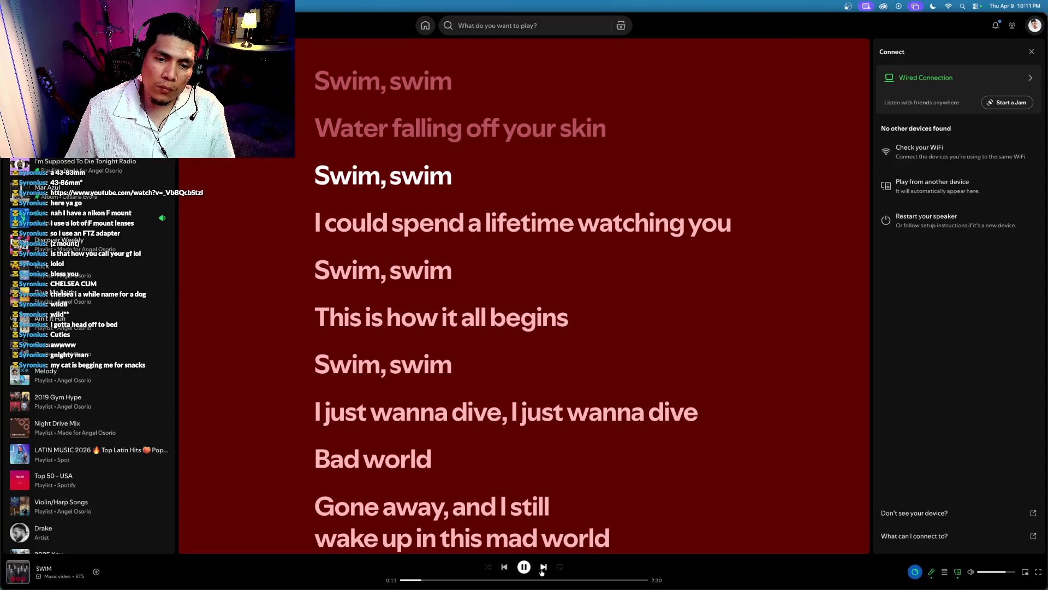
left_click(98, 572)
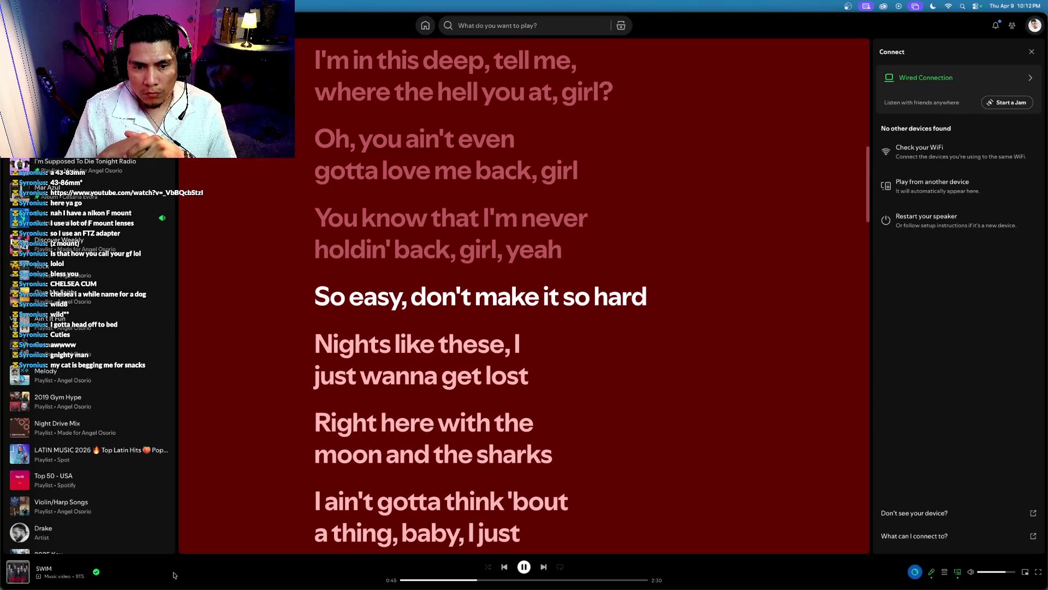
scroll(133, 406, "down", 1)
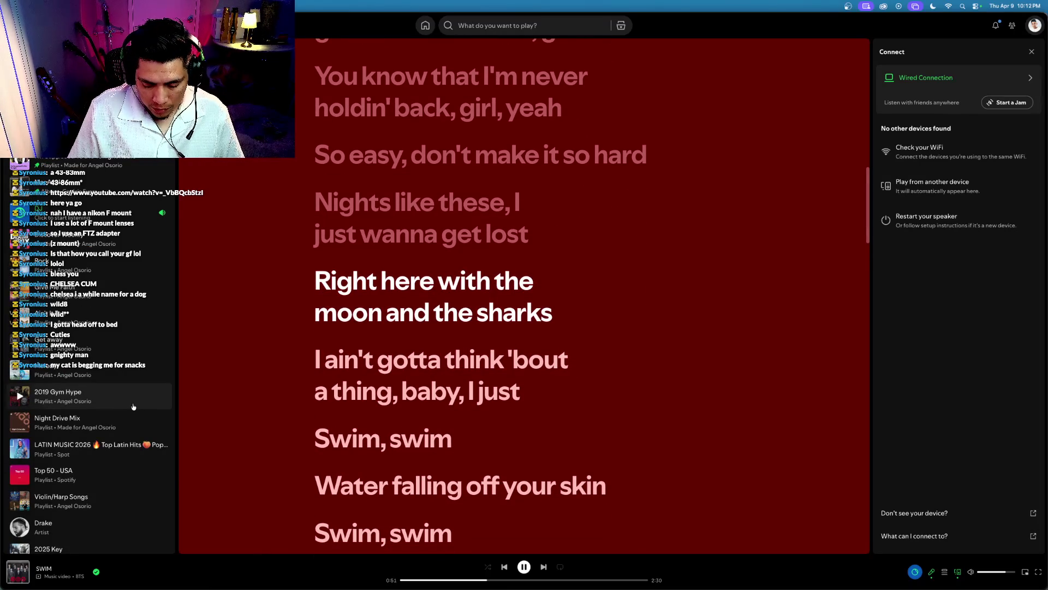
key("space")
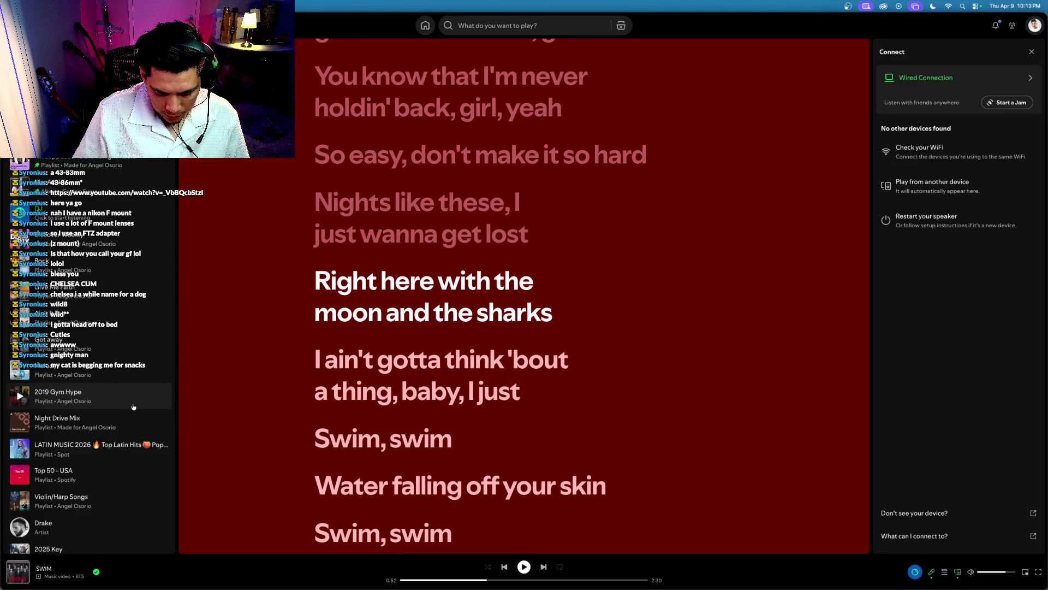
Step: Resume SWIM in Spotify and lay out all open windows side by side
key("space")
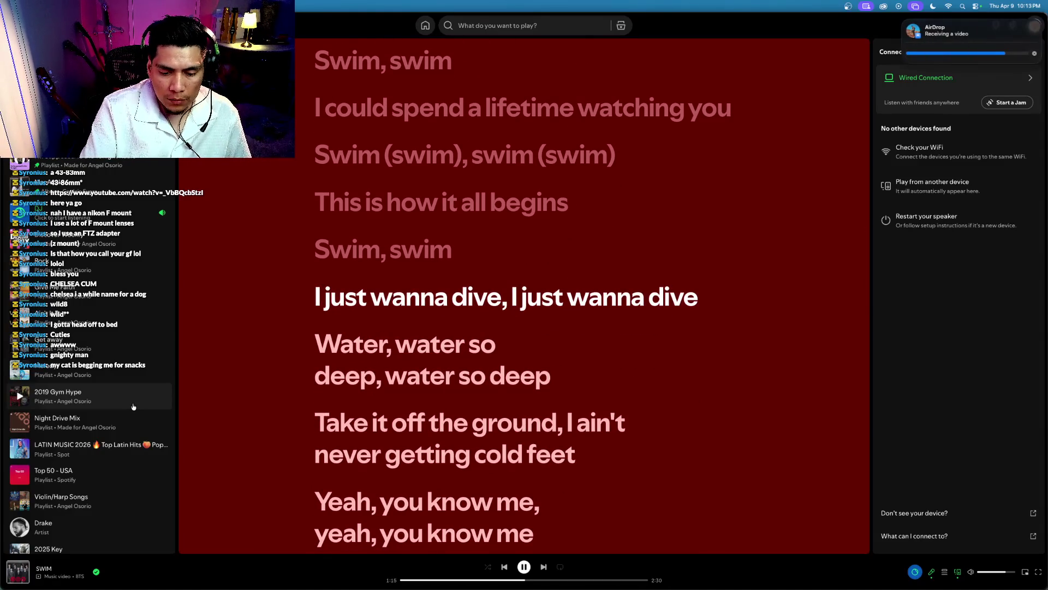
key("ctrl+Up")
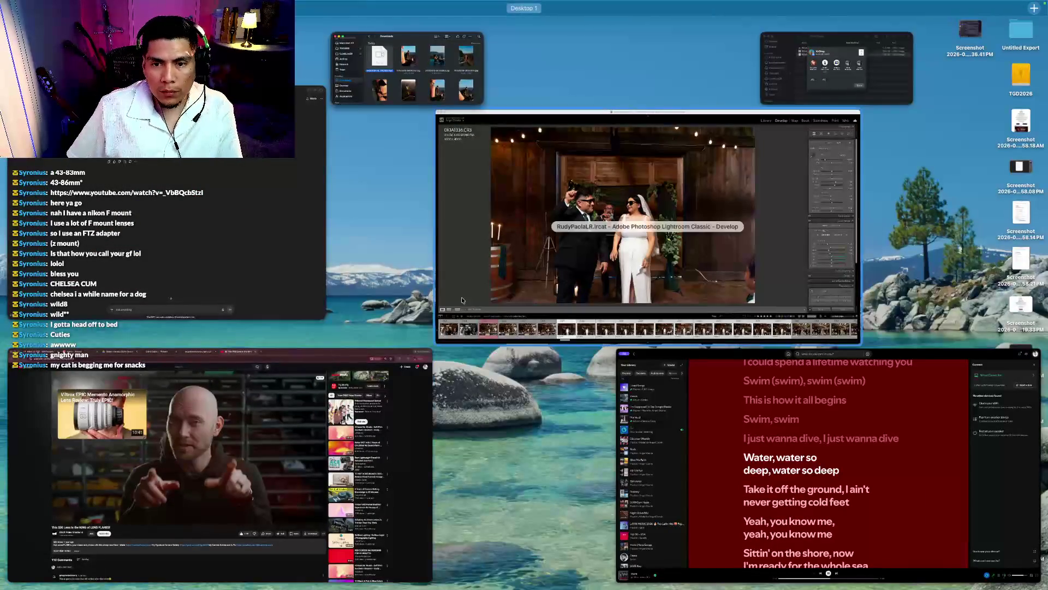
Step: Bring Lightroom's Develop view forward and advance three photos through the recessional series
left_click(453, 299)
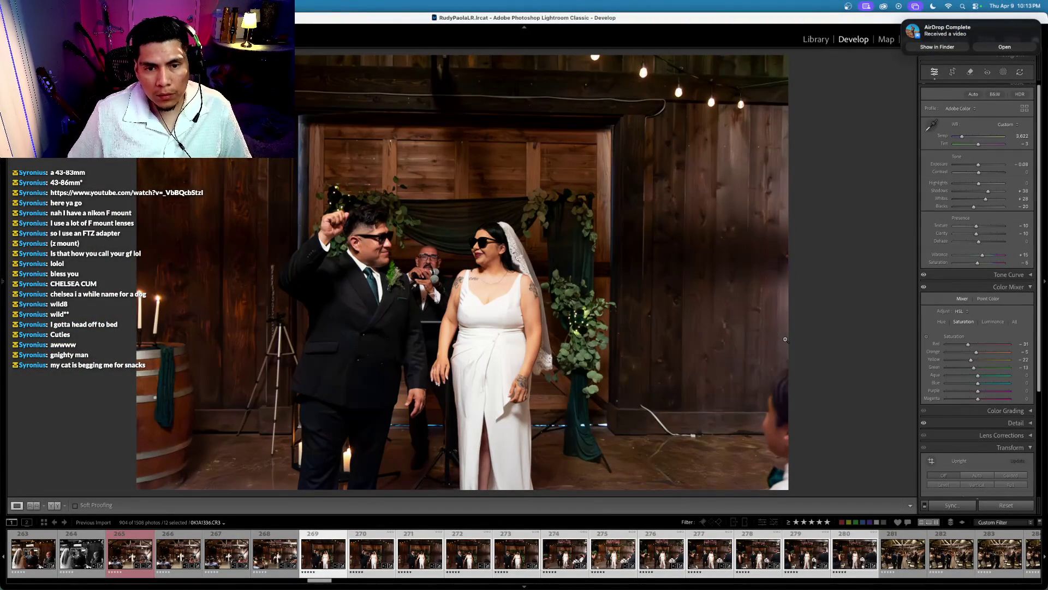
key("Right")
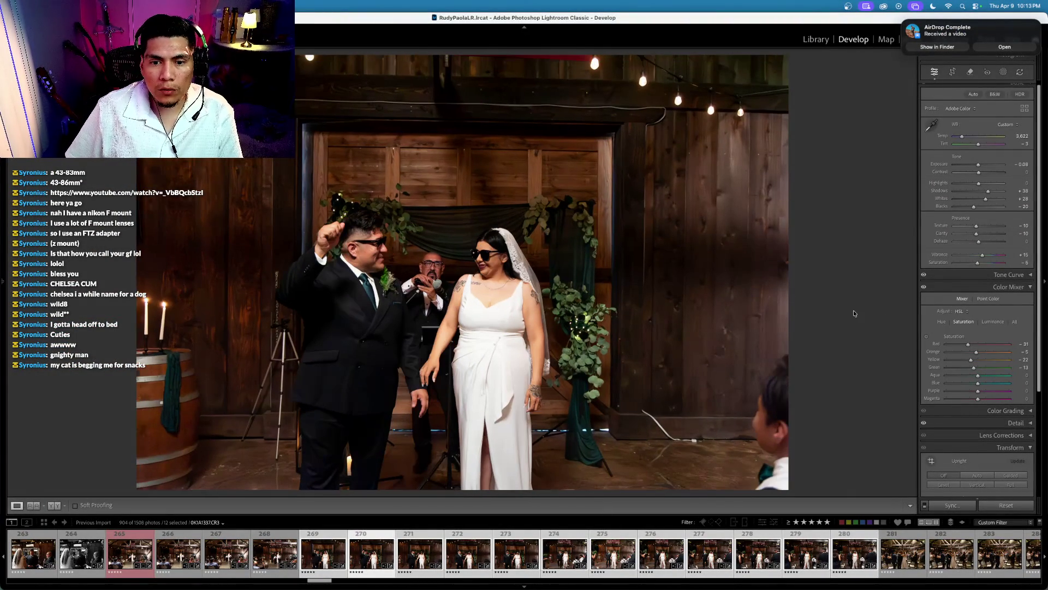
key("Right")
key("Right")
key("Right")
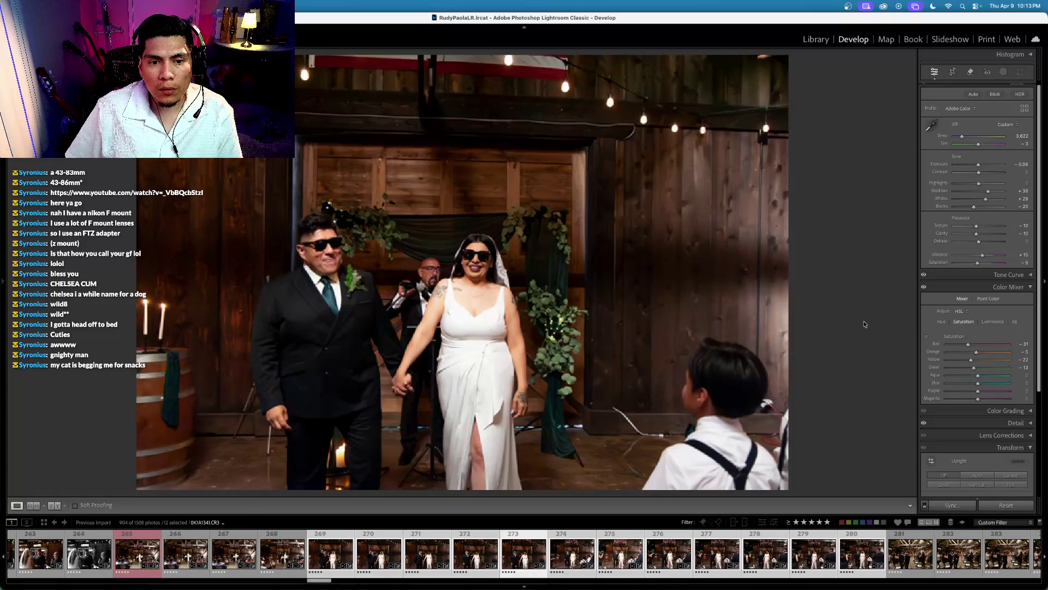
key("Right")
key("Right")
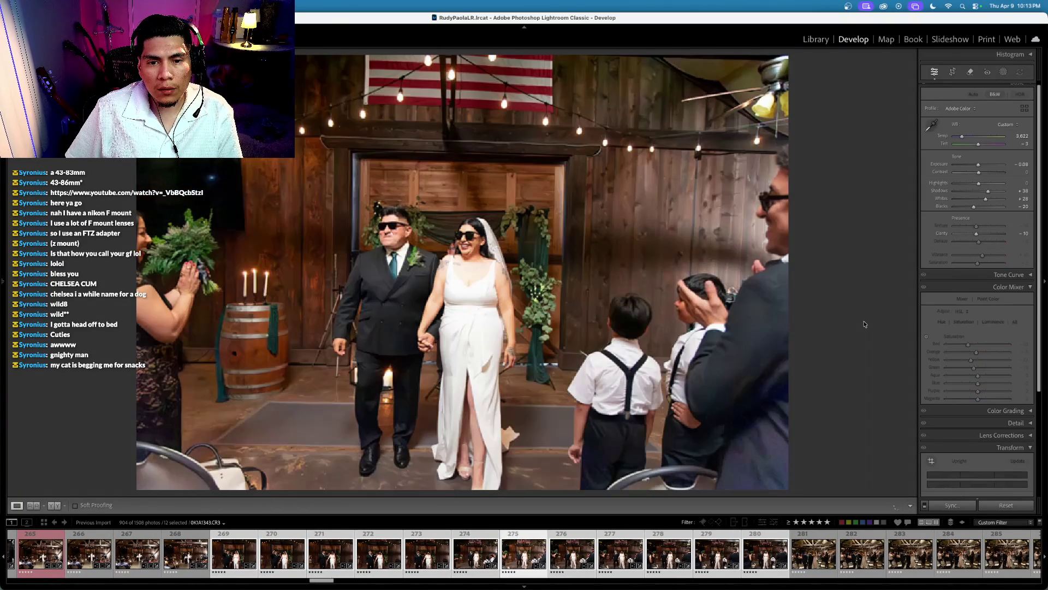
Step: Lower Exposure one step on each of four recessional photos
left_click(939, 164)
key("minus")
key("minus")
key("minus")
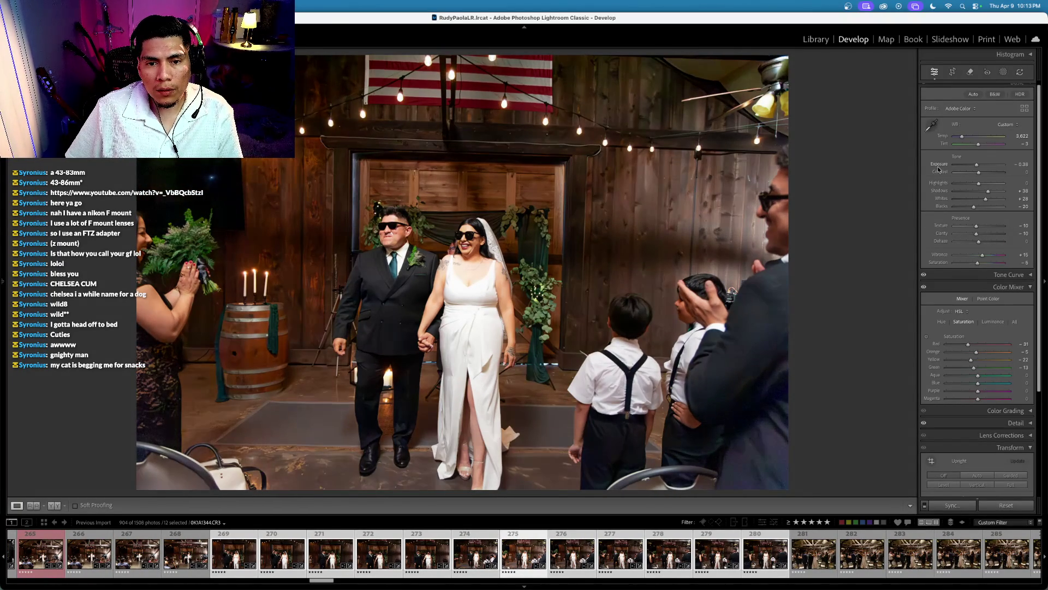
key("Right")
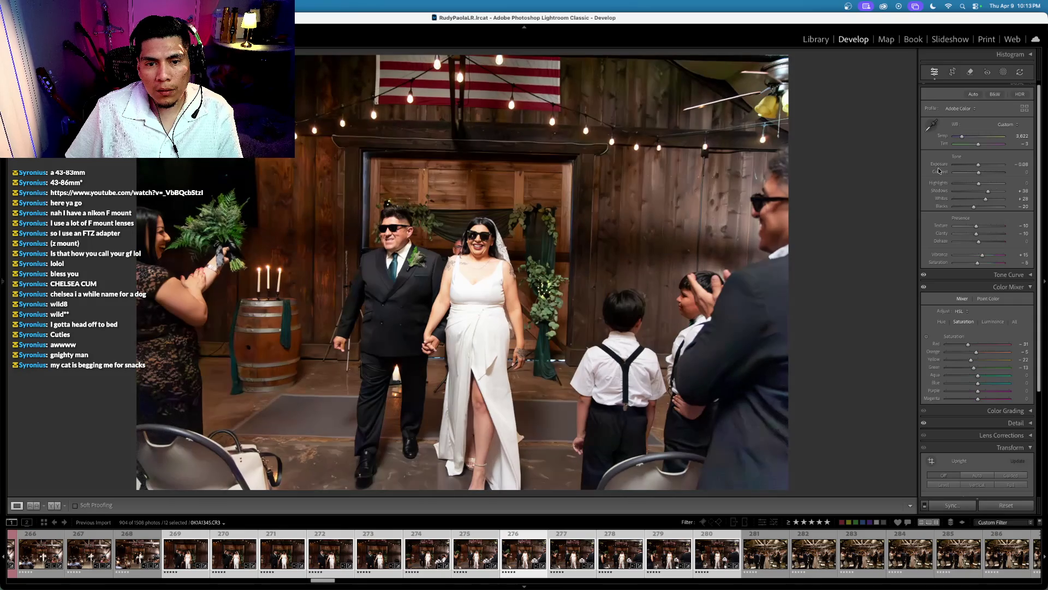
key("minus")
key("minus")
key("minus")
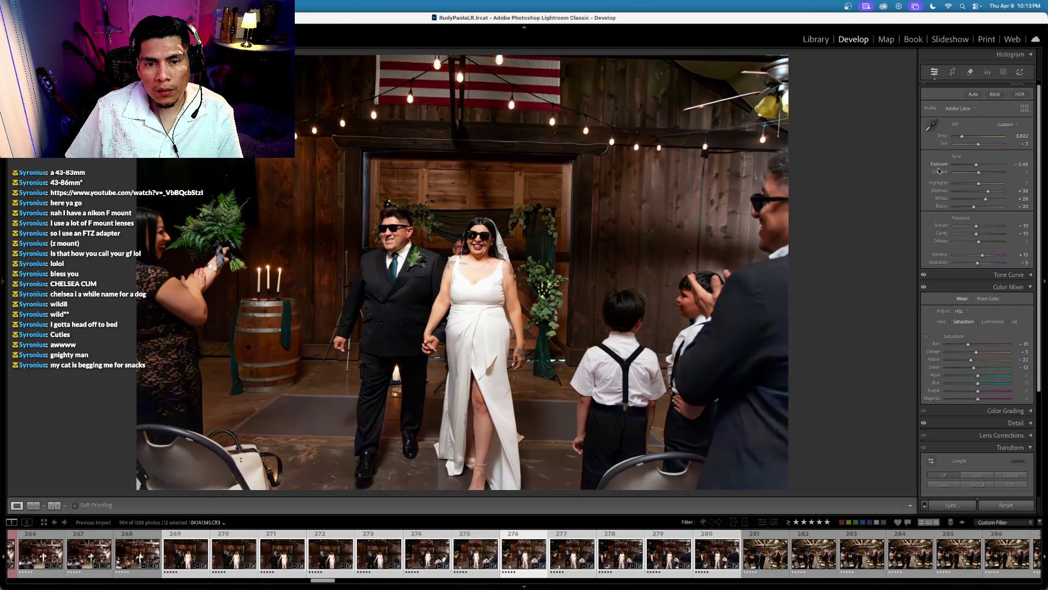
key("Right")
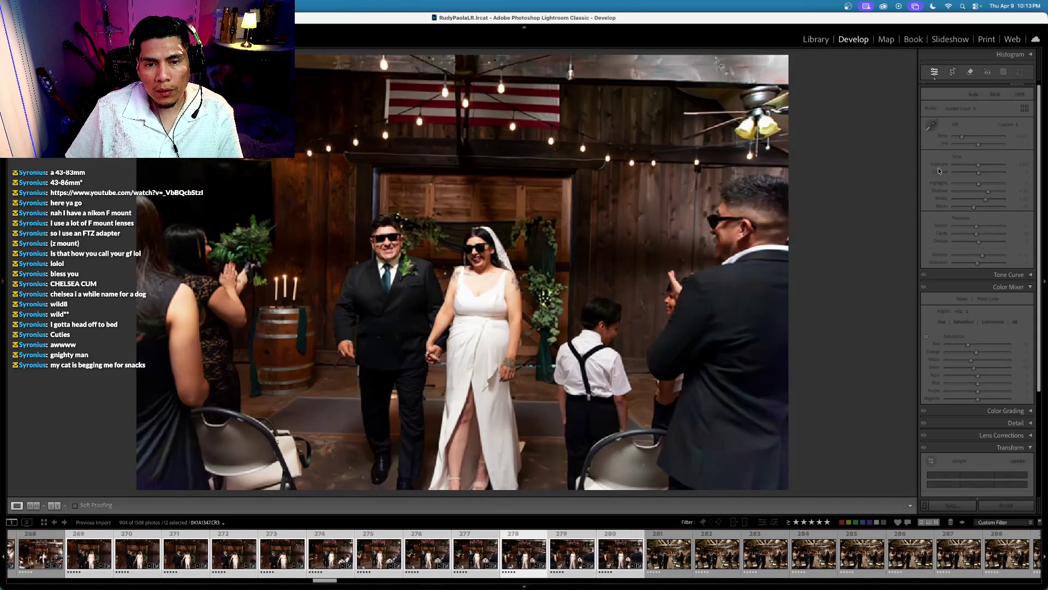
key("minus")
key("minus")
key("minus")
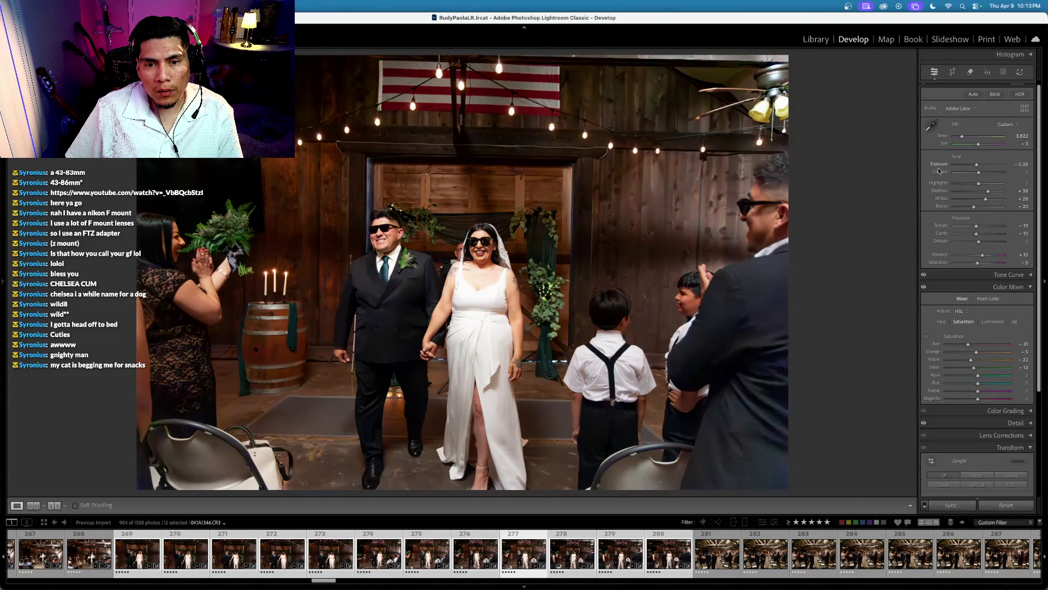
key("Right")
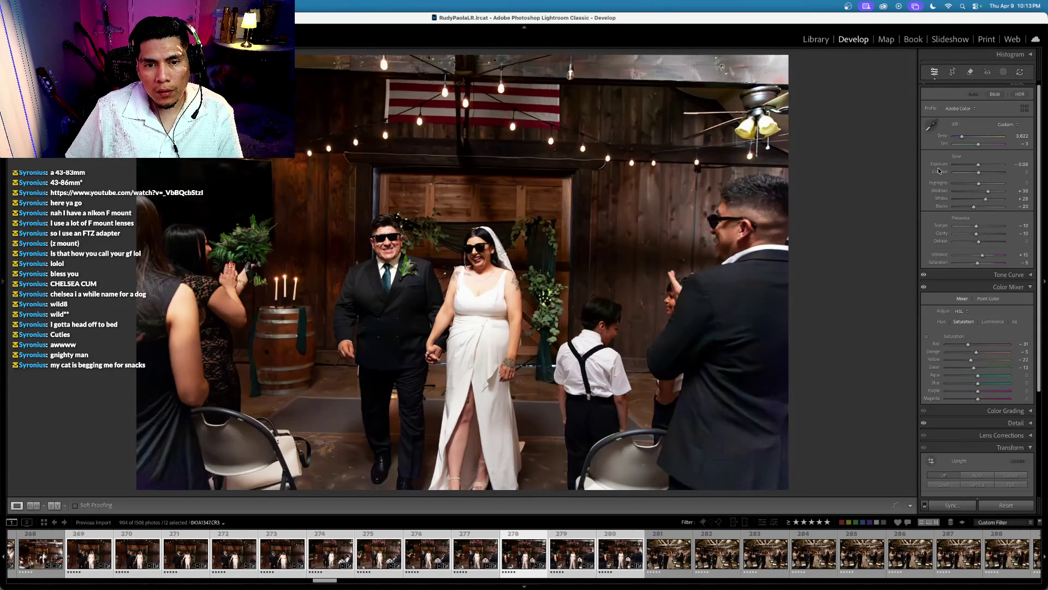
key("Right")
key("minus")
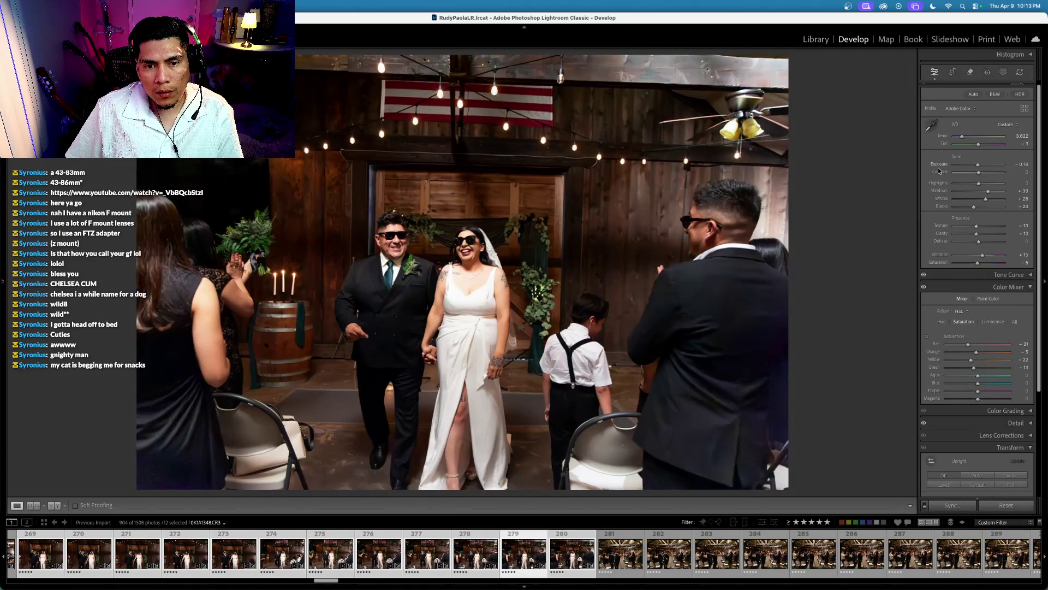
Step: Give the last darkened photo a red label, then view photo 281 on its own
key("6")
key("Right")
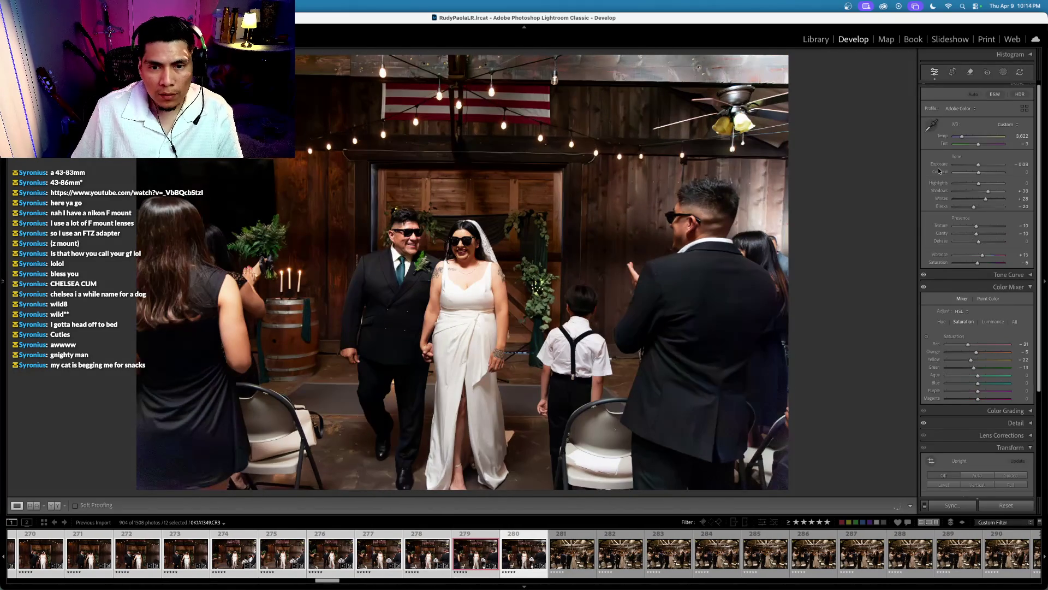
key("Left")
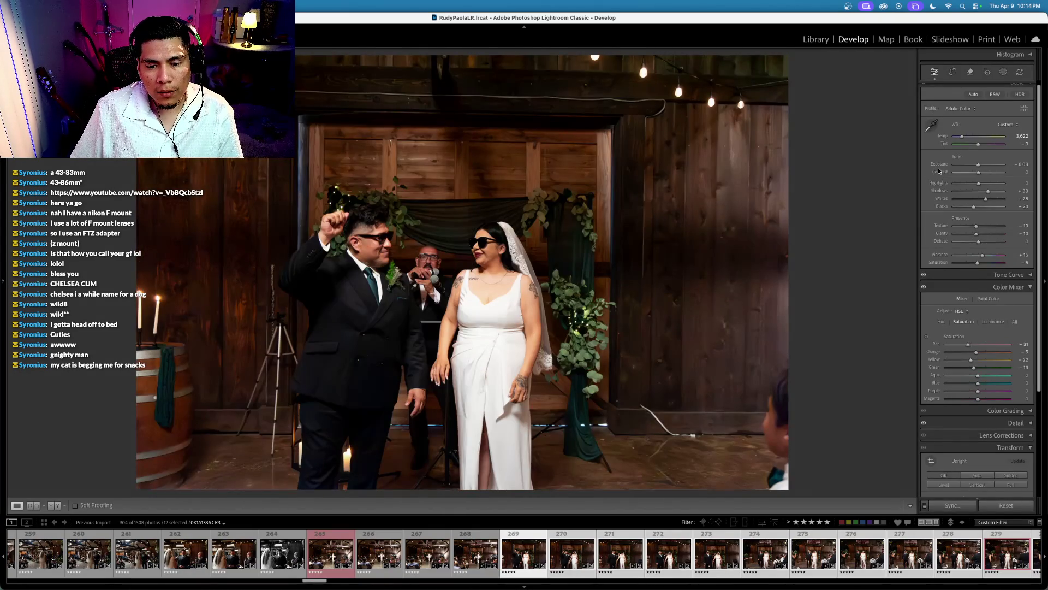
key("Right")
left_click(570, 557)
Step: Select photos 280 through 295 with 280 as source and synchronize its settings across them
left_click(503, 556)
left_click(524, 554)
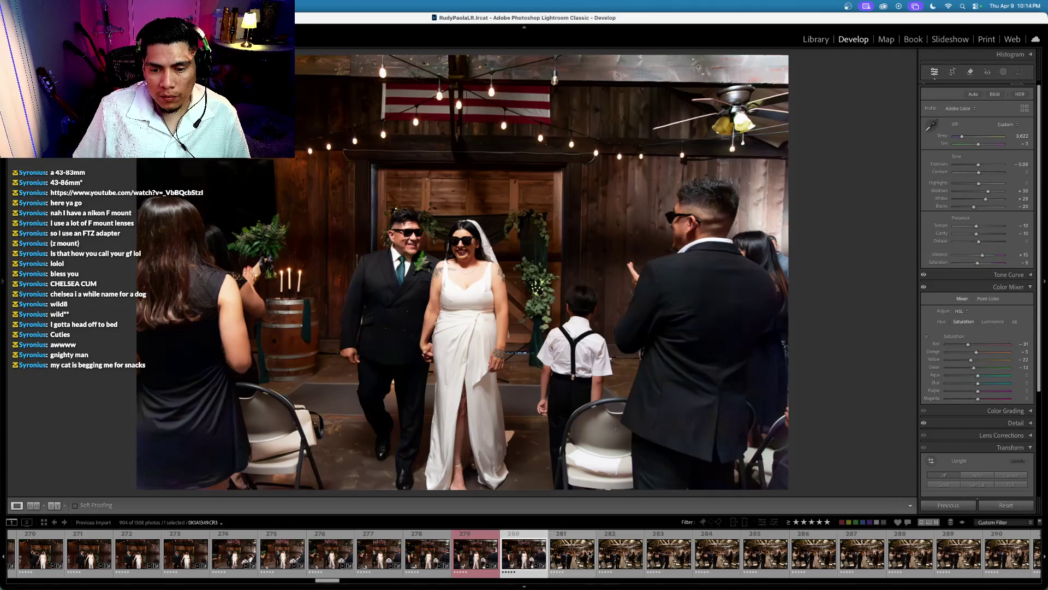
scroll(590, 553, "down", 5)
scroll(600, 553, "down", 2)
scroll(634, 552, "down", 1)
scroll(666, 552, "down", 1)
scroll(705, 552, "down", 1)
left_click(704, 551, "shift")
key("ctrl+shift+s")
key("Return")
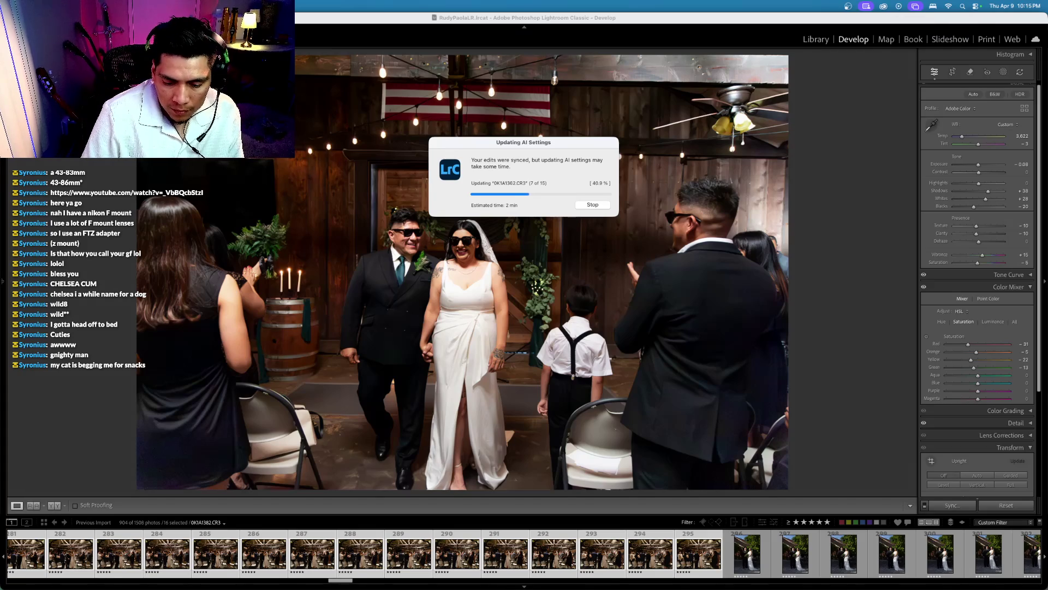
key("ctrl+Up")
Step: Bring Spotify's full-screen lyrics window playing 'Babydoll' to the front
left_click(593, 221)
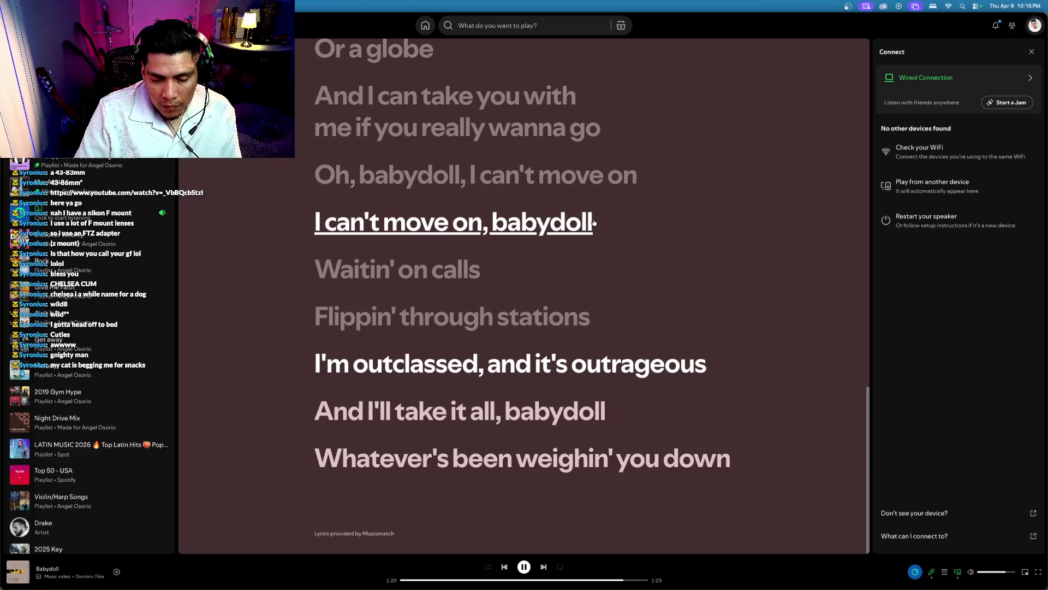
Step: Switch from Spotify back to Lightroom's Develop view and advance to the next photo
key("ctrl+Up")
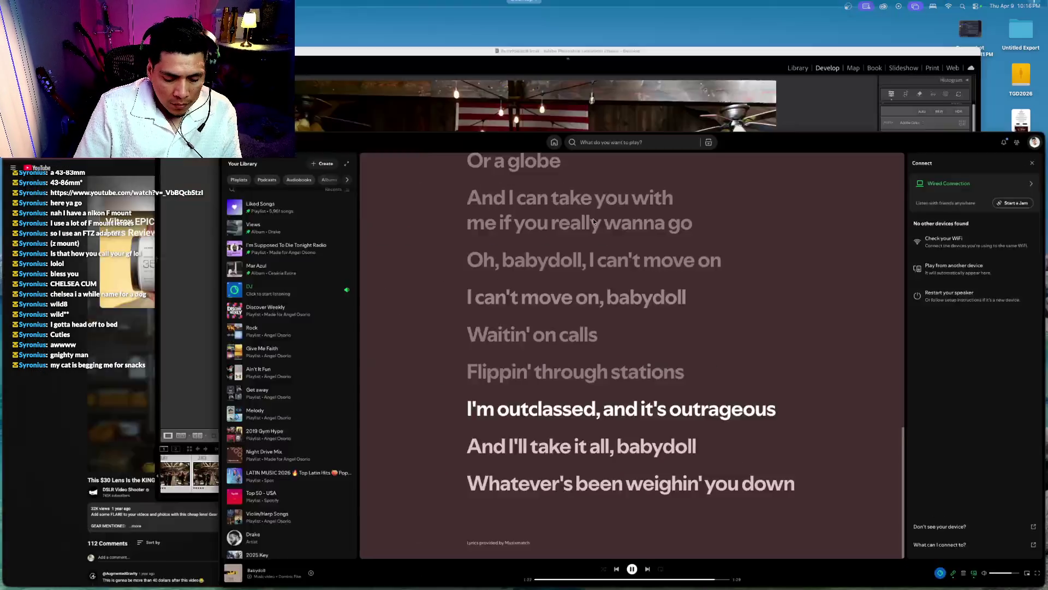
left_click(531, 143)
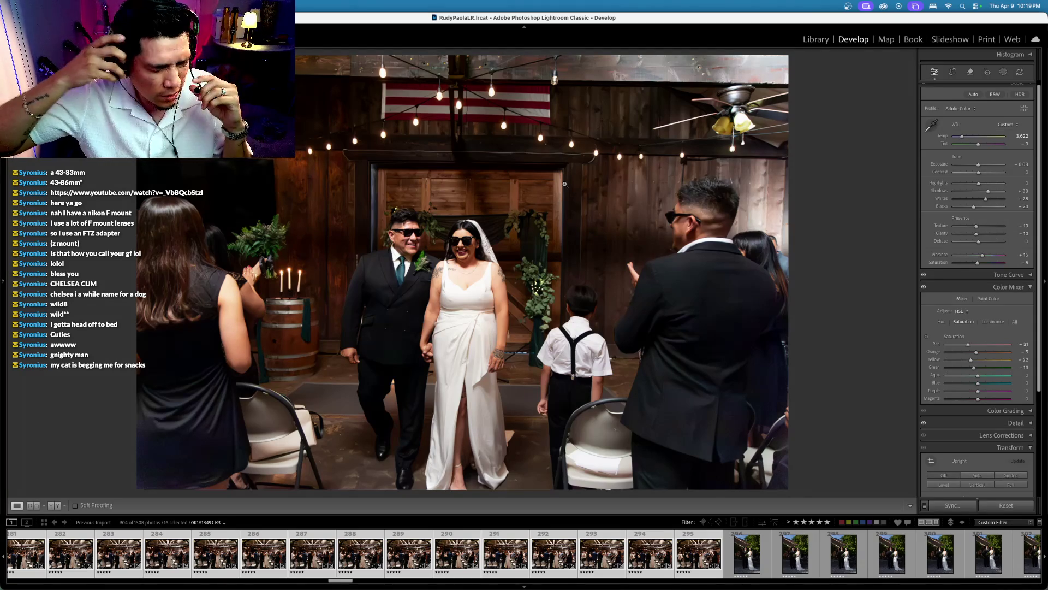
key("Right")
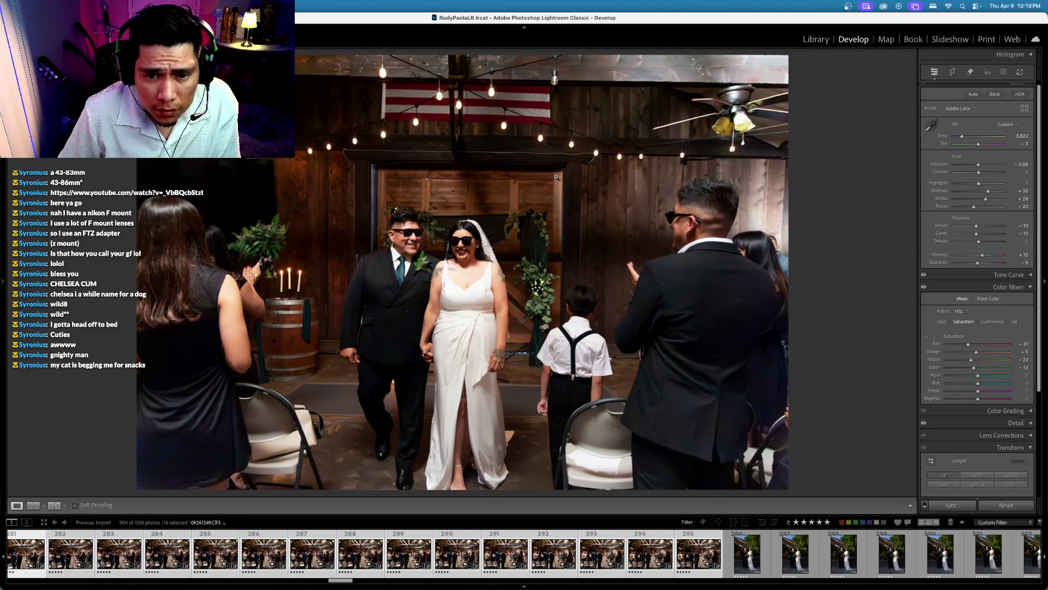
Step: Lower exposure slightly on a recessional photo and straighten it level
key("Left")
key("Left")
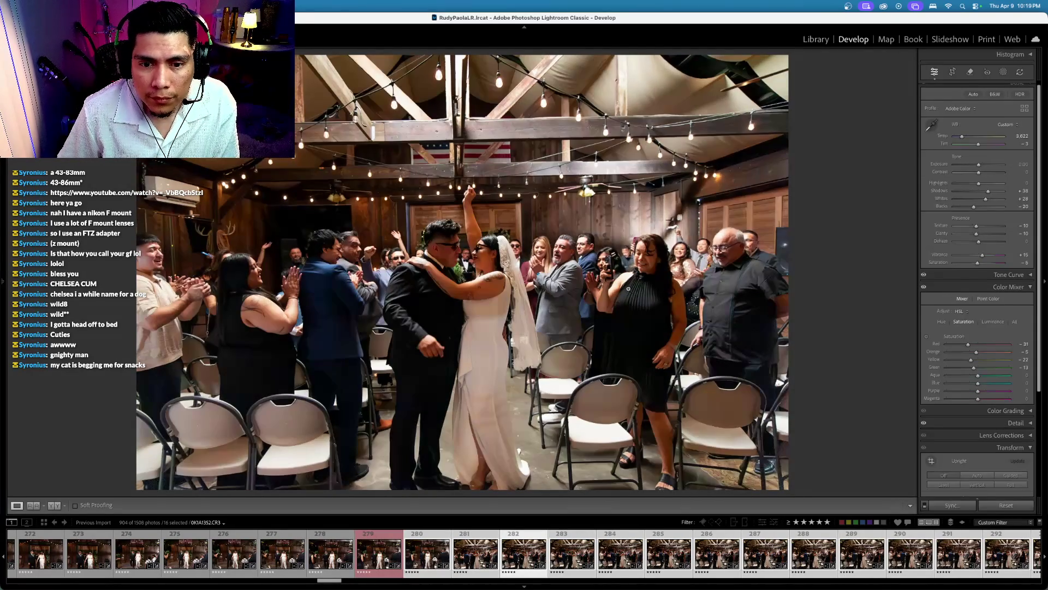
key("Left")
key("Left")
key("Left")
key("Right")
key("minus")
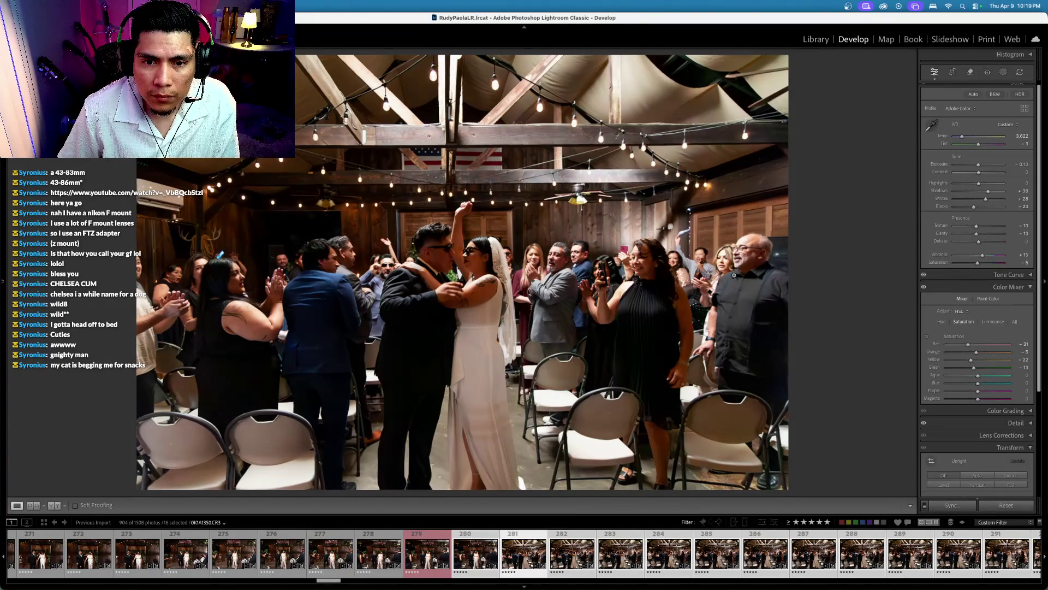
key("r")
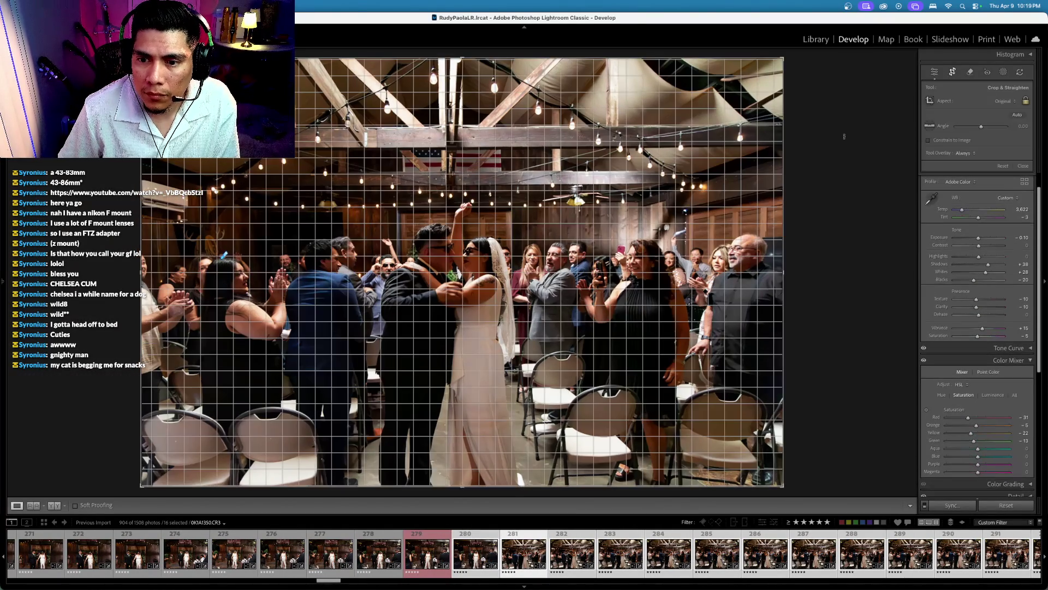
left_click_drag(844, 136, 849, 144)
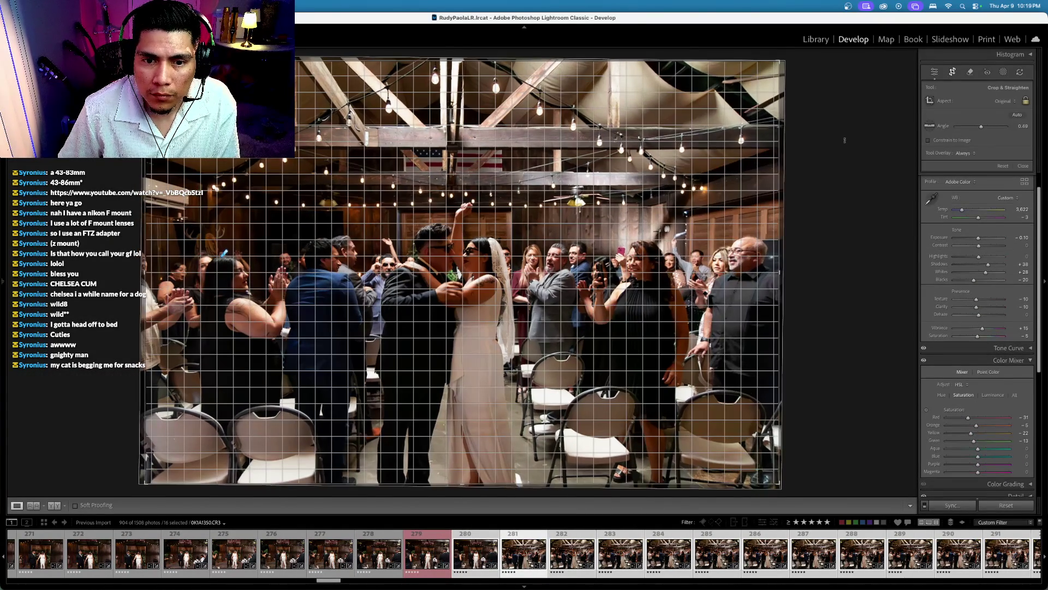
key("Return")
Step: Straighten the next two photos with slight tilts to level them
key("Right")
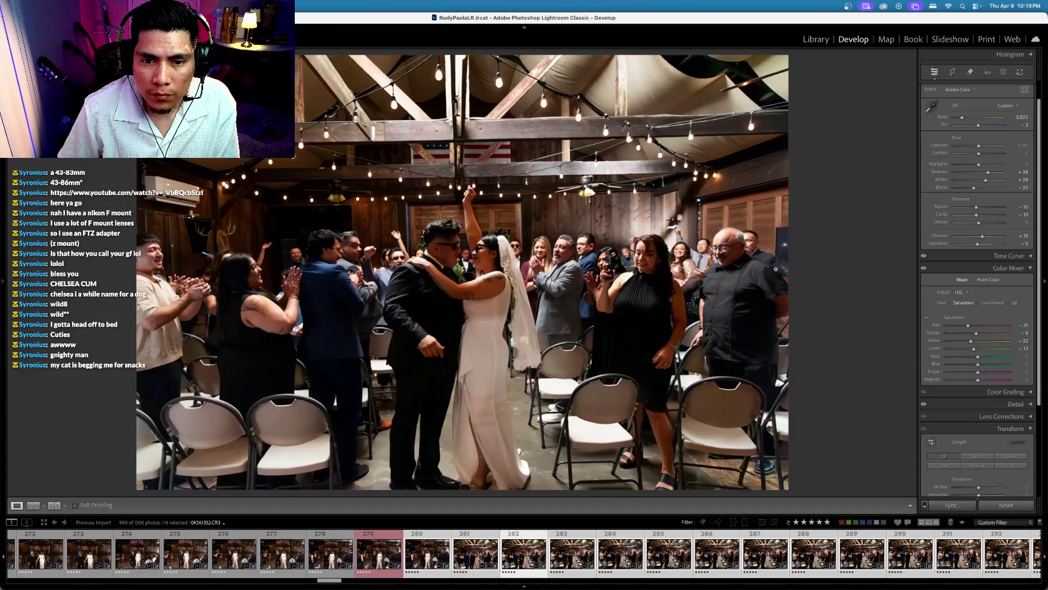
key("r")
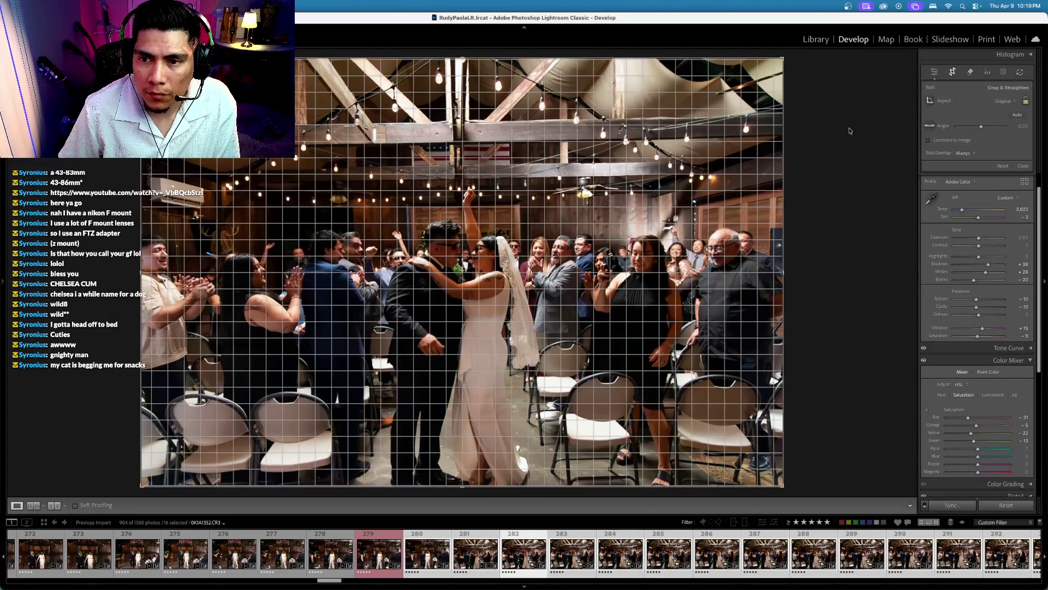
left_click_drag(846, 131, 850, 137)
key("Return")
key("Right")
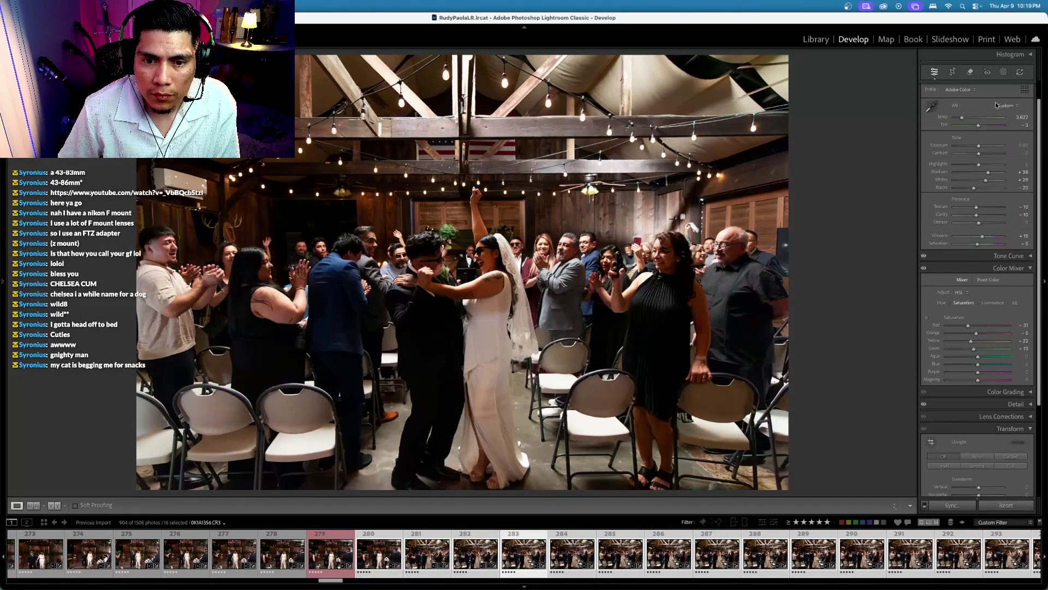
key("r")
left_click_drag(862, 98, 866, 90)
key("Return")
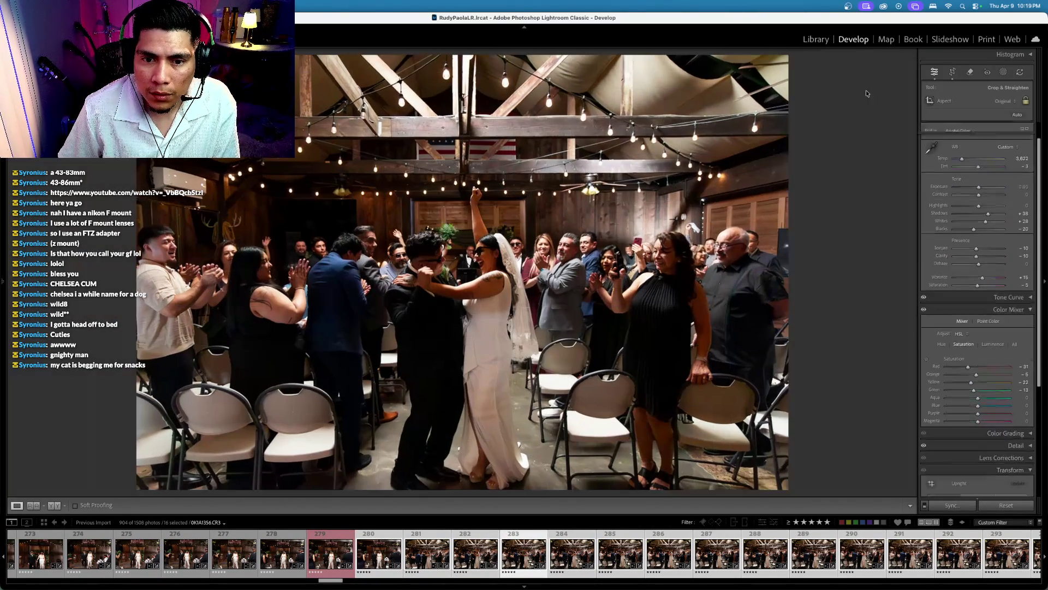
Step: Give red labels to three standout reception photos, including photo 291
key("6")
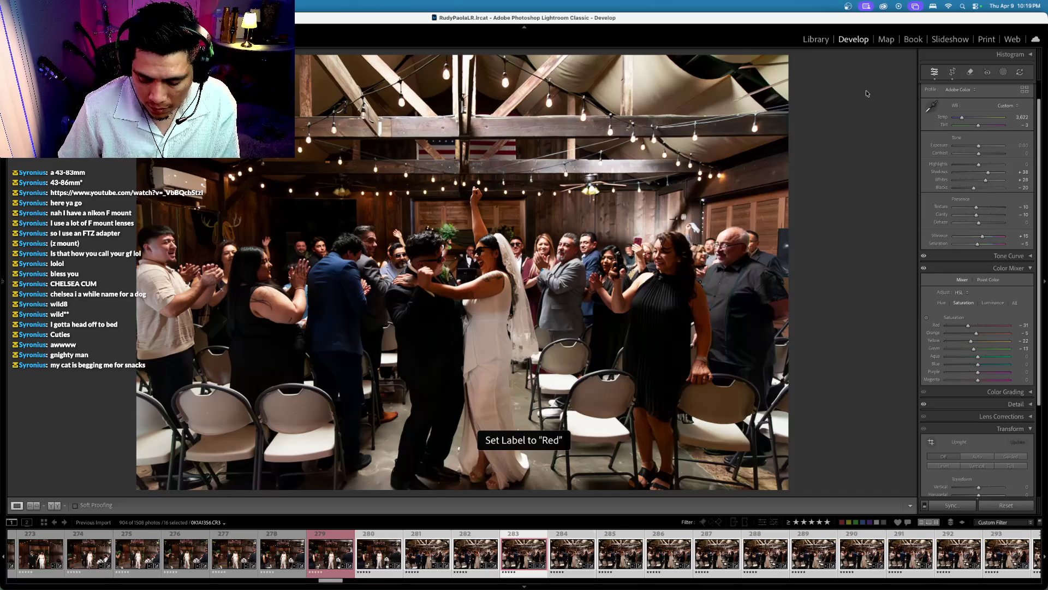
key("Right")
key("Right")
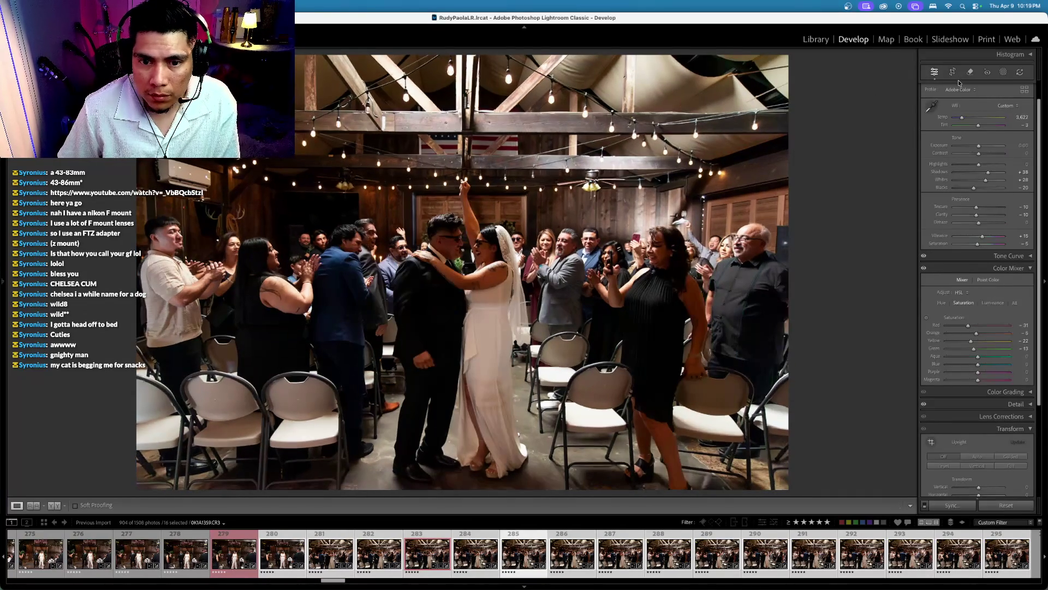
key("Right")
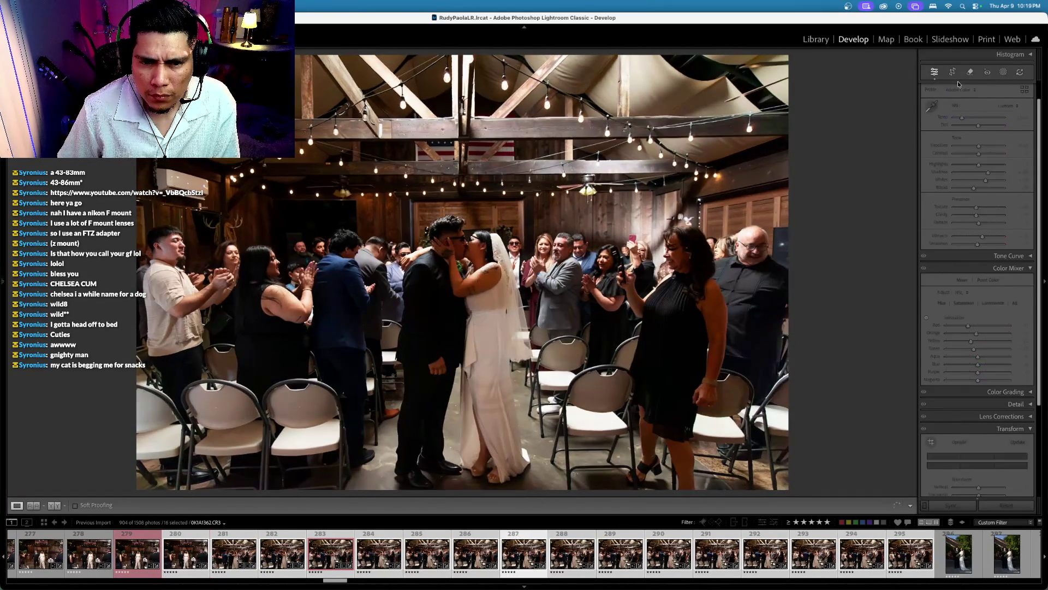
key("6")
key("Right")
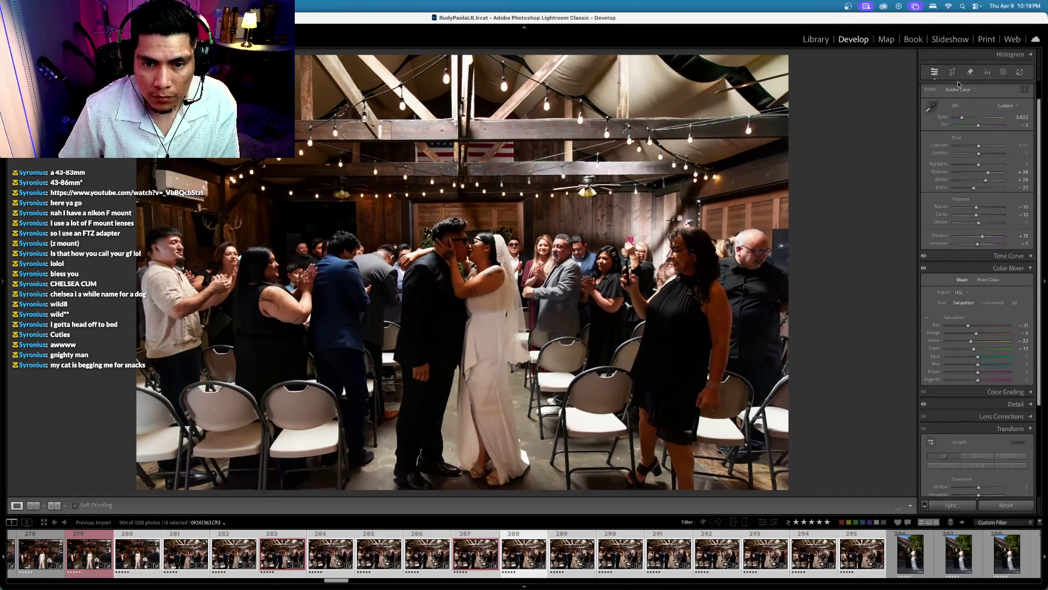
key("Right")
key("Right")
key("Right")
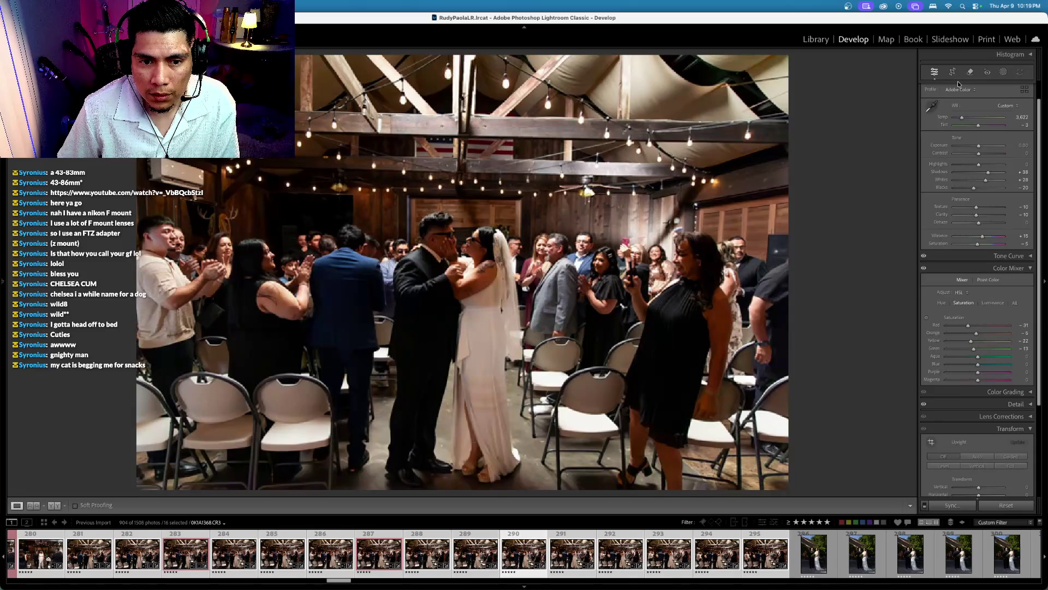
key("Right")
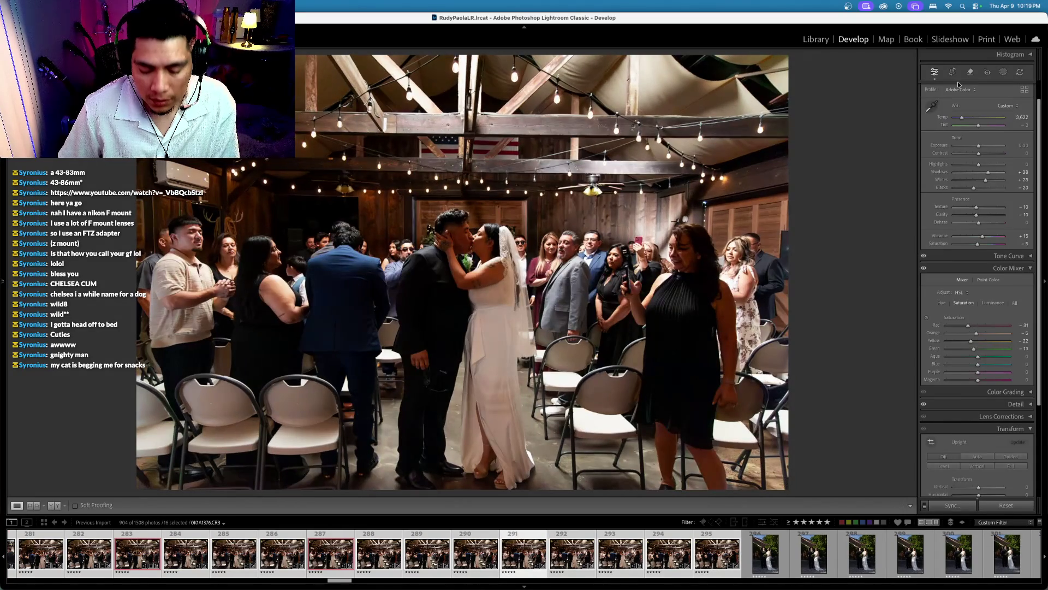
key("6")
Step: Browse the remaining reception photos and open outdoor couple portrait 296 on its own
key("Right")
key("Right")
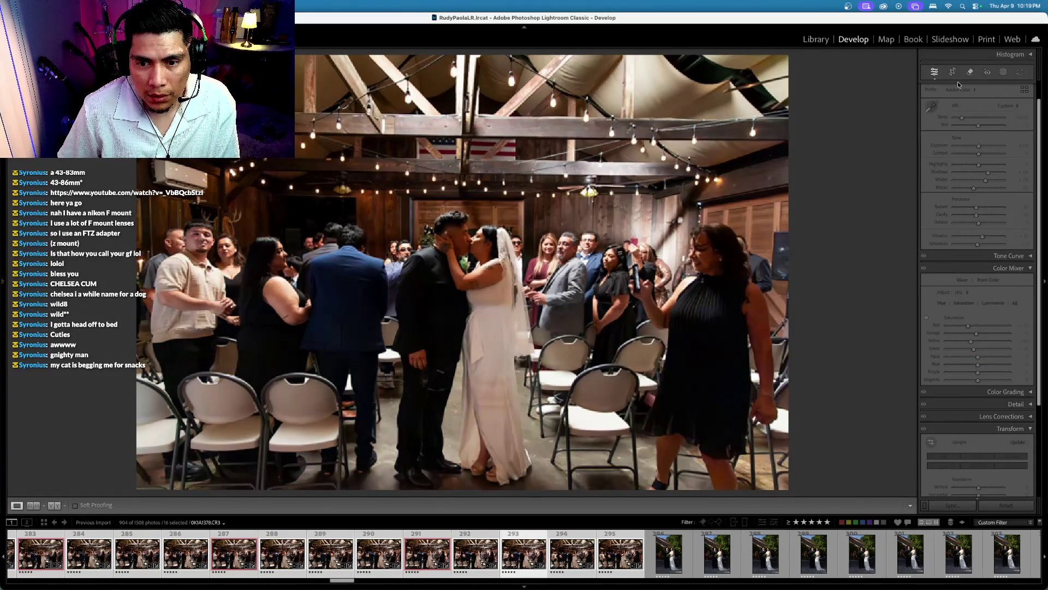
key("Left")
key("Left")
key("Left")
key("Left")
key("Left")
key("Left")
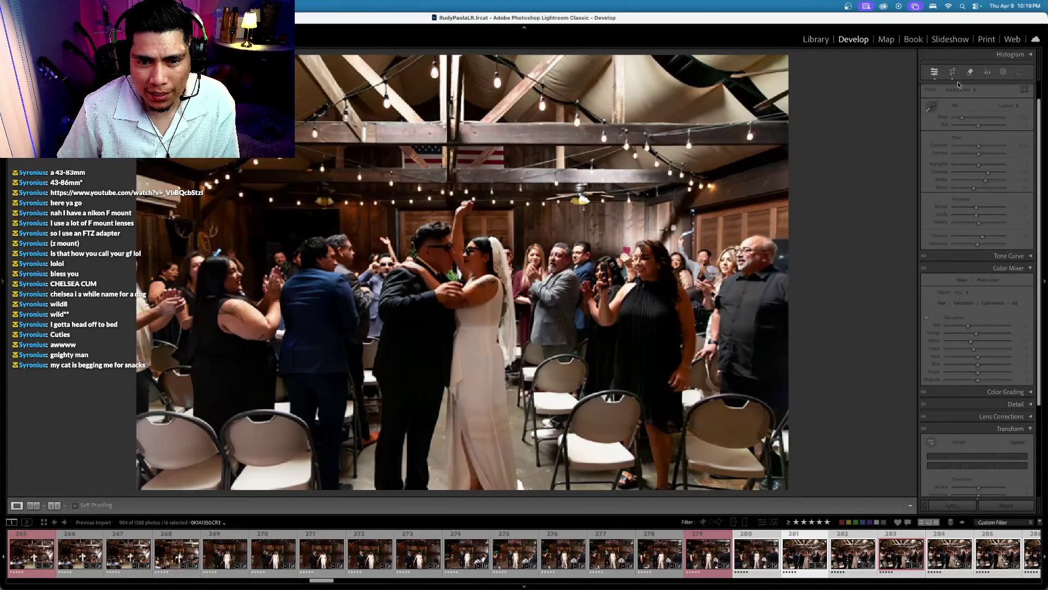
key("Right")
key("Right")
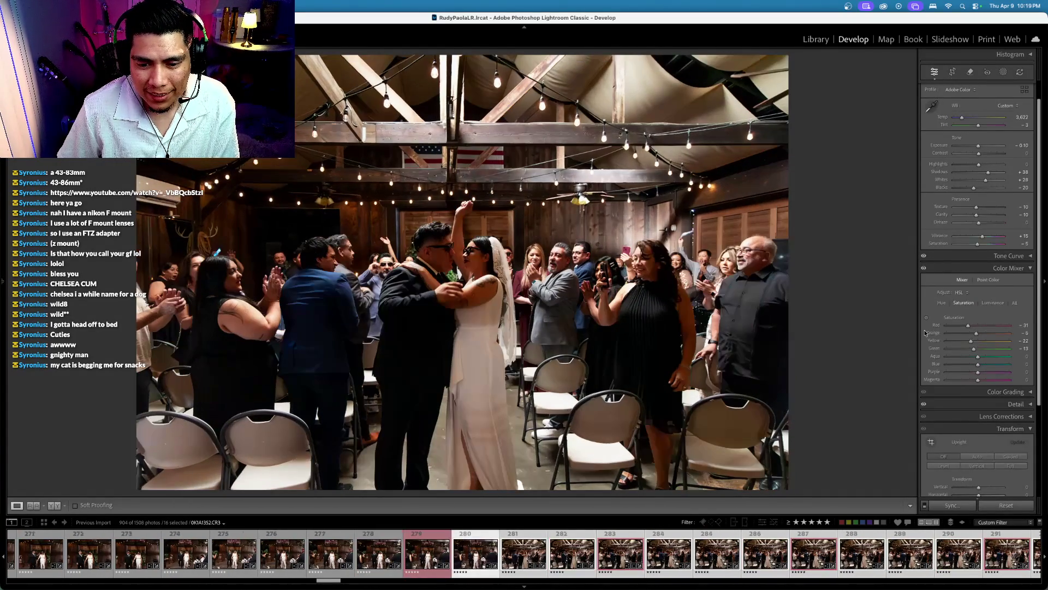
key("Right")
key("Right")
key("Right")
key("Right")
key("Right")
key("Right")
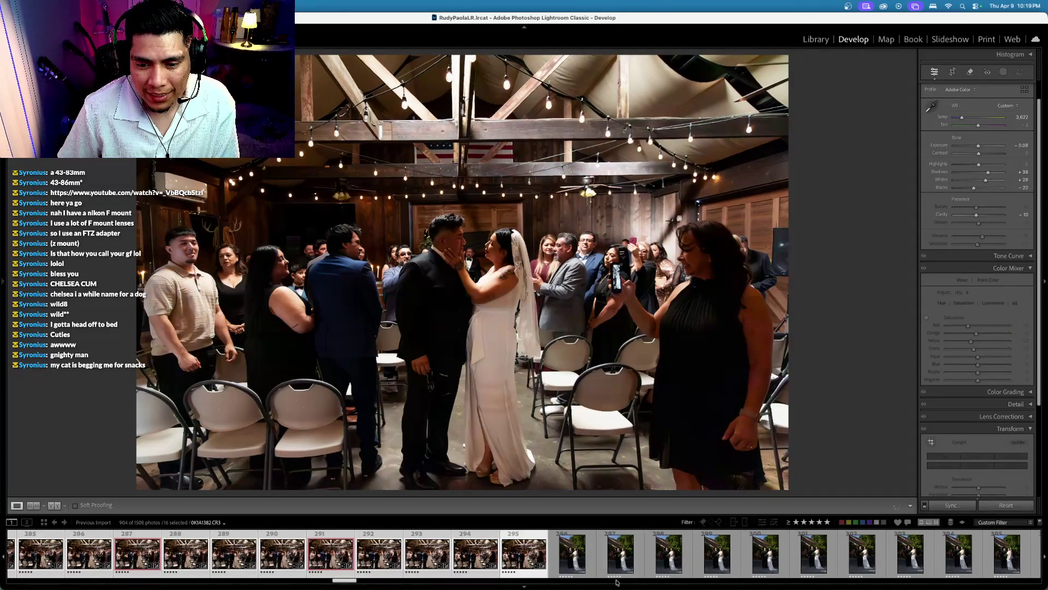
left_click(586, 557)
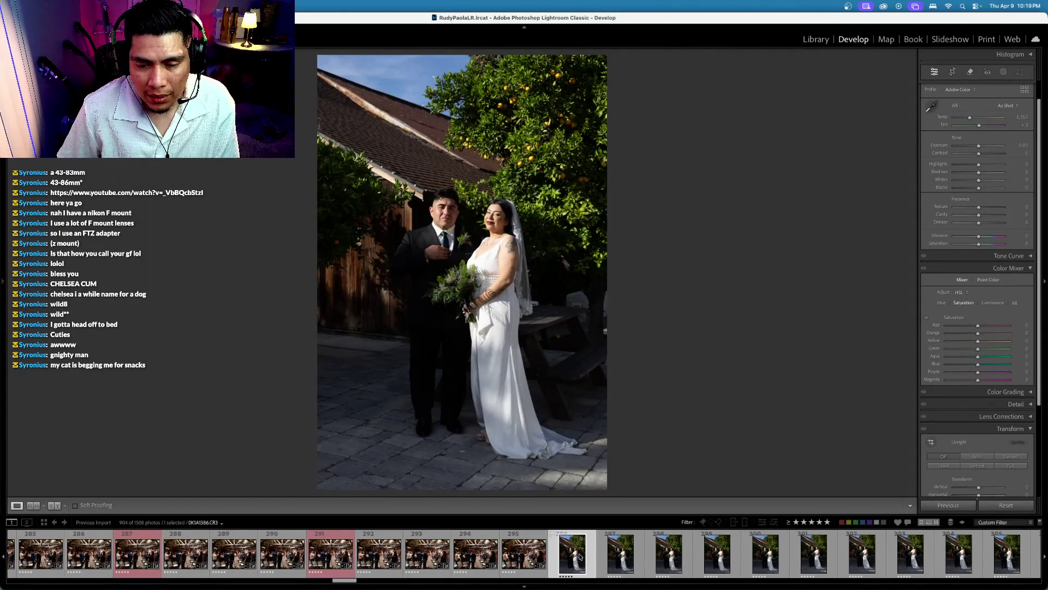
Step: Go back to the bride portraits and add the couple portrait to the selection
key("Right")
key("Right")
key("Right")
key("Right")
key("Right")
key("Right")
key("Right")
key("Right")
key("Right")
key("Right")
key("Right")
key("Right")
key("Right")
key("Right")
key("Right")
key("Right")
key("Right")
key("Right")
key("Right")
key("Right")
key("Right")
key("Right")
key("Right")
key("Right")
key("Right")
key("Right")
key("Right")
key("Right")
key("Right")
key("Right")
key("Right")
key("Right")
key("Right")
key("Right")
key("Right")
key("Right")
key("Right")
key("Right")
key("Right")
key("Right")
key("Right")
key("Right")
key("Right")
key("Right")
key("Right")
key("Right")
key("Right")
key("Right")
key("Left")
key("Left")
key("Left")
key("Left")
key("Left")
key("Left")
key("Left")
key("Left")
key("Left")
key("Left")
key("Left")
key("Left")
key("Right")
key("Right")
key("Right")
key("Right")
key("Right")
key("Right")
key("Right")
key("Right")
key("Right")
key("Right")
key("Right")
key("Right")
key("Left")
key("Left")
key("Left")
key("Left")
key("Left")
key("Left")
key("Left")
key("Left")
key("Left")
key("Left")
key("Left")
key("Left")
left_click(582, 554, "super")
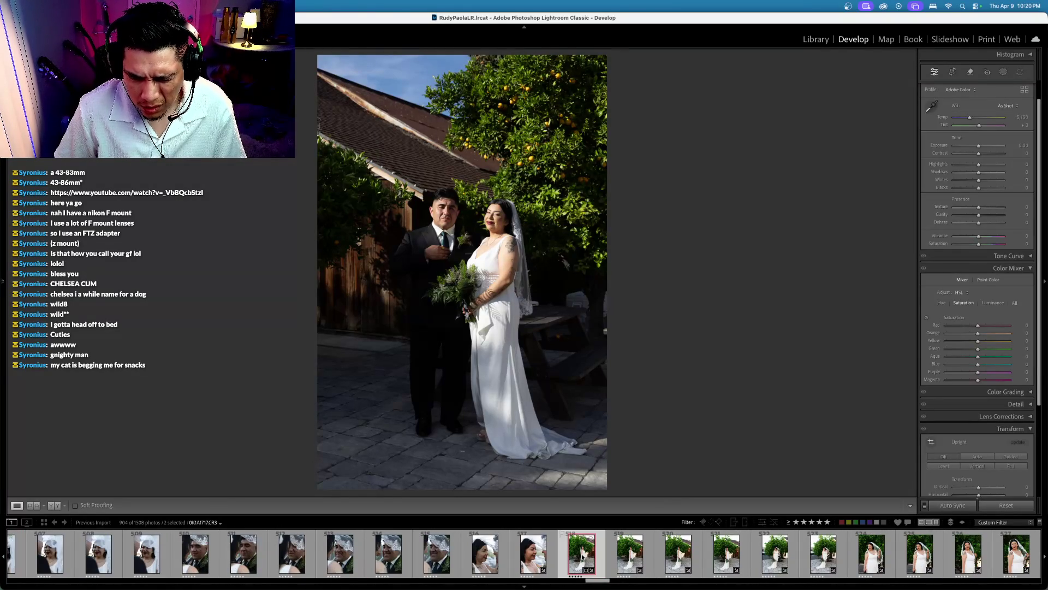
Step: Dismiss the Synchronize Settings choices and expand the Detail panel
key("super+shift+s")
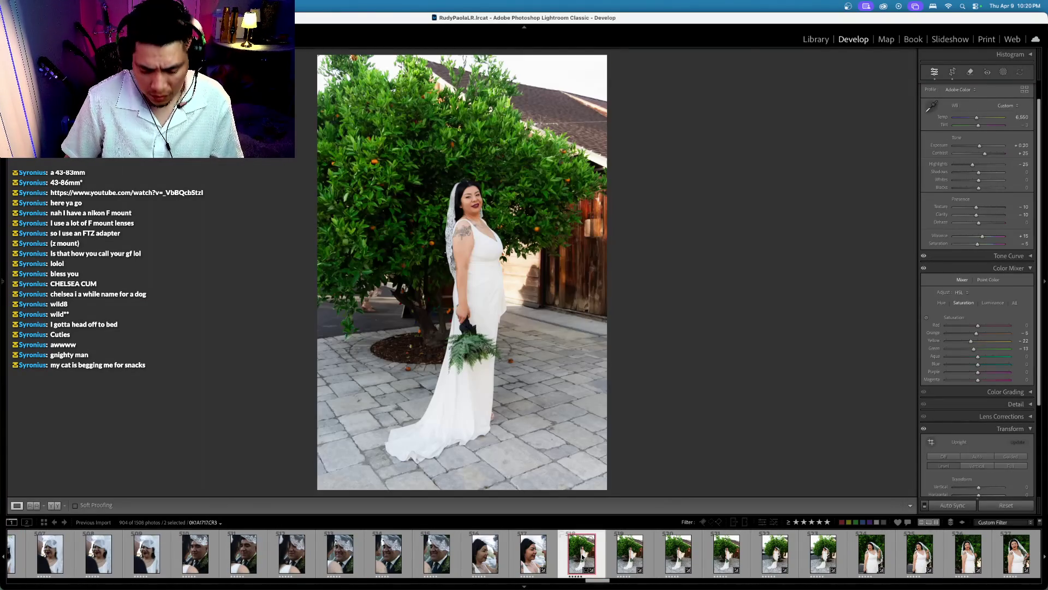
key("Return")
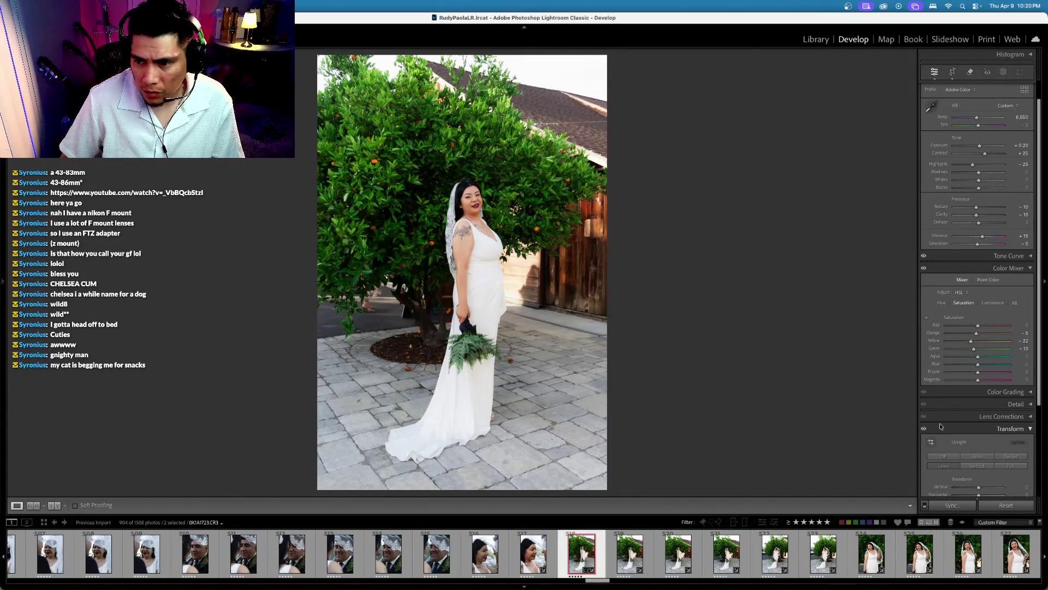
scroll(959, 477, "down", 4)
left_click(1007, 311)
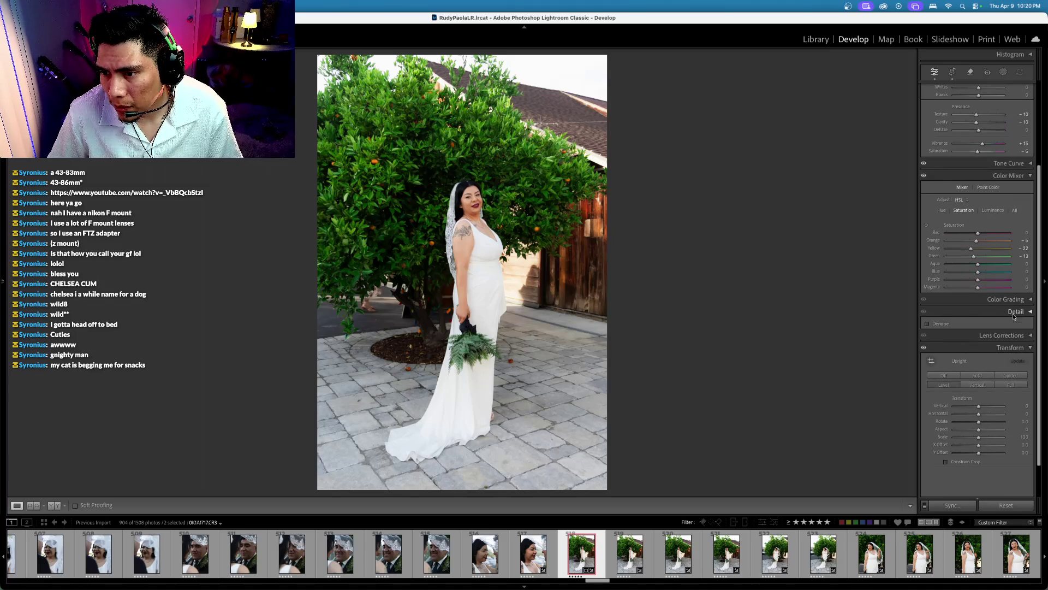
Step: Set Sharpening to Amount 79, Radius 1.4, Detail 56 and Masking 60, checking at 1:1 zoom
scroll(1005, 352, "down", 2)
mouse_move(967, 412)
left_mouse_down()
mouse_move(979, 409)
mouse_move(970, 438)
left_mouse_up()
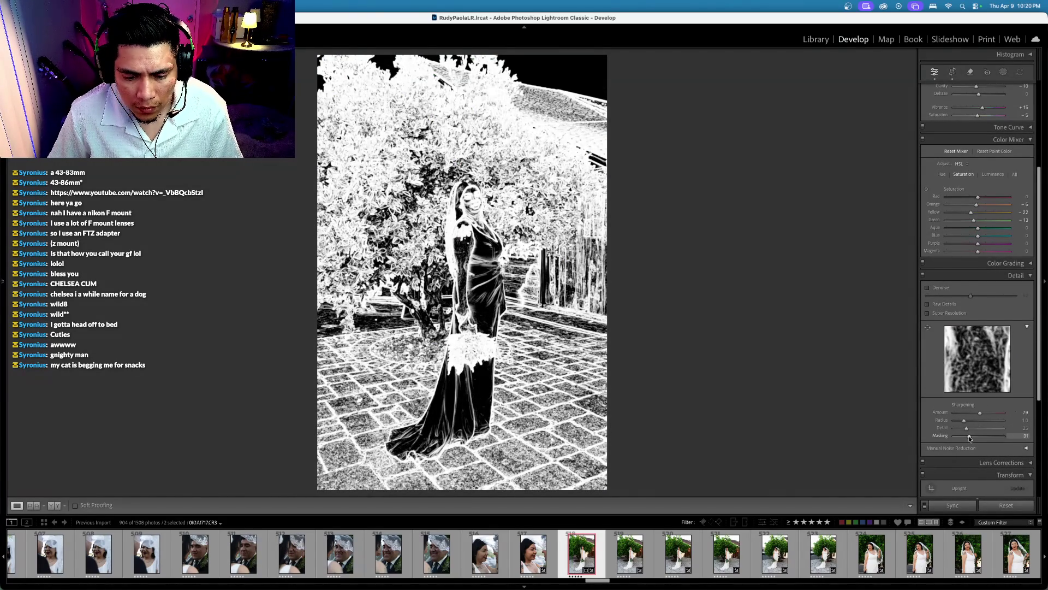
left_click_drag(969, 438, 978, 429)
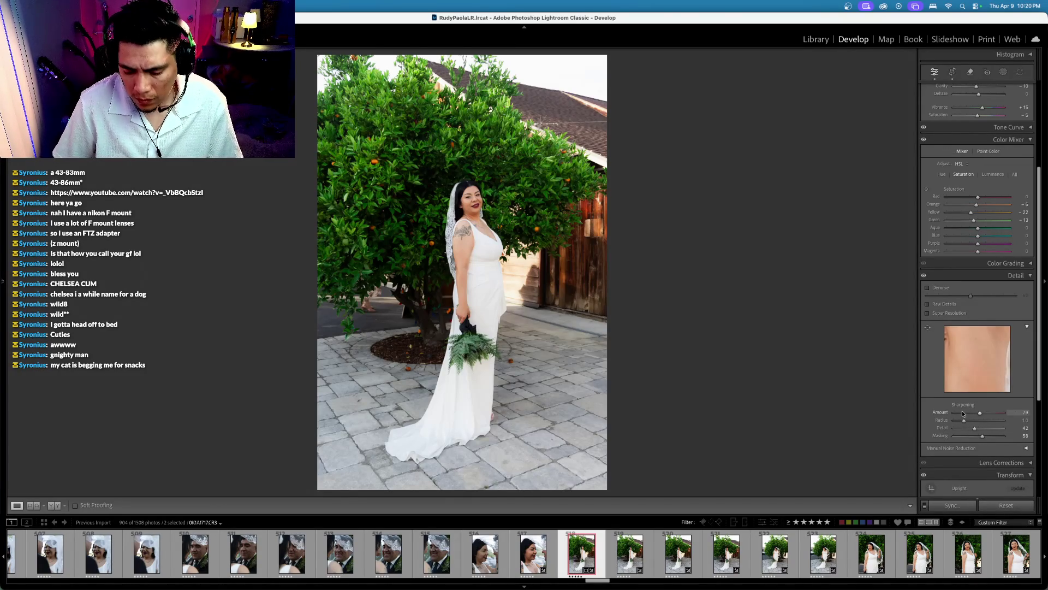
left_click_drag(964, 420, 966, 420)
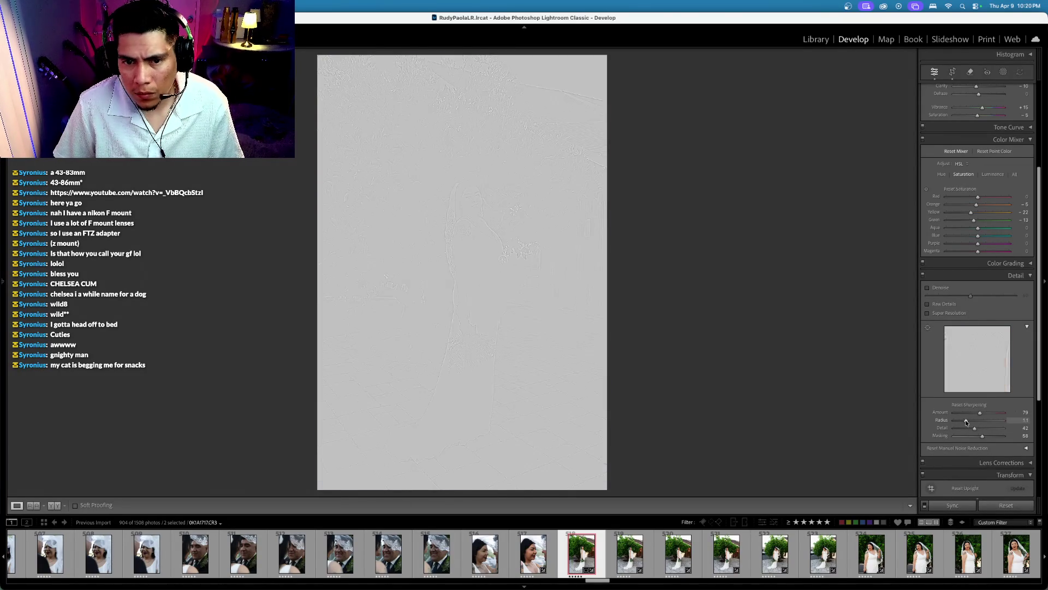
left_click(445, 195)
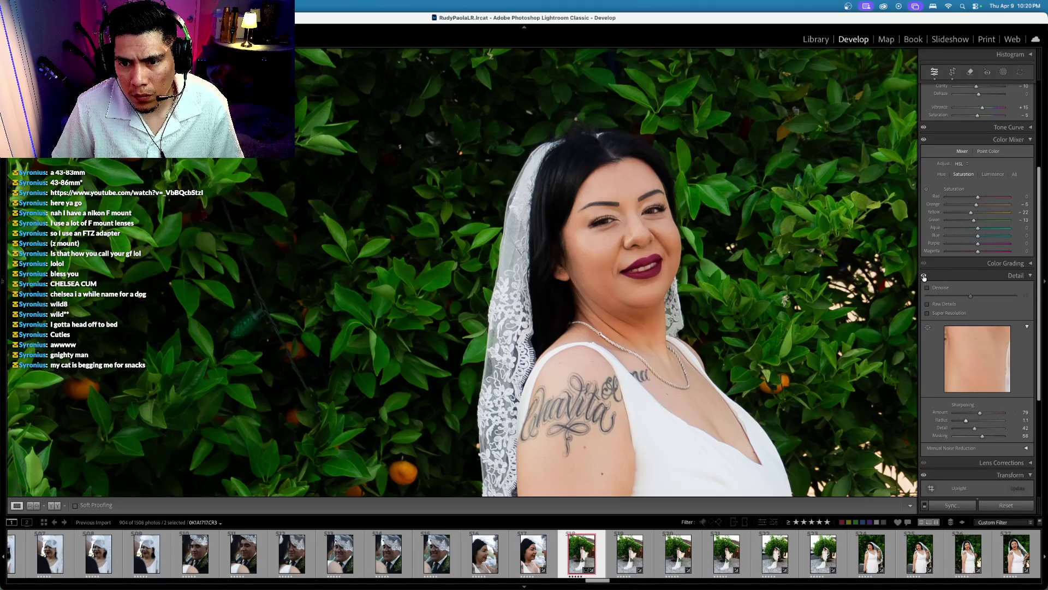
key("alt")
left_click_drag(965, 419, 982, 428)
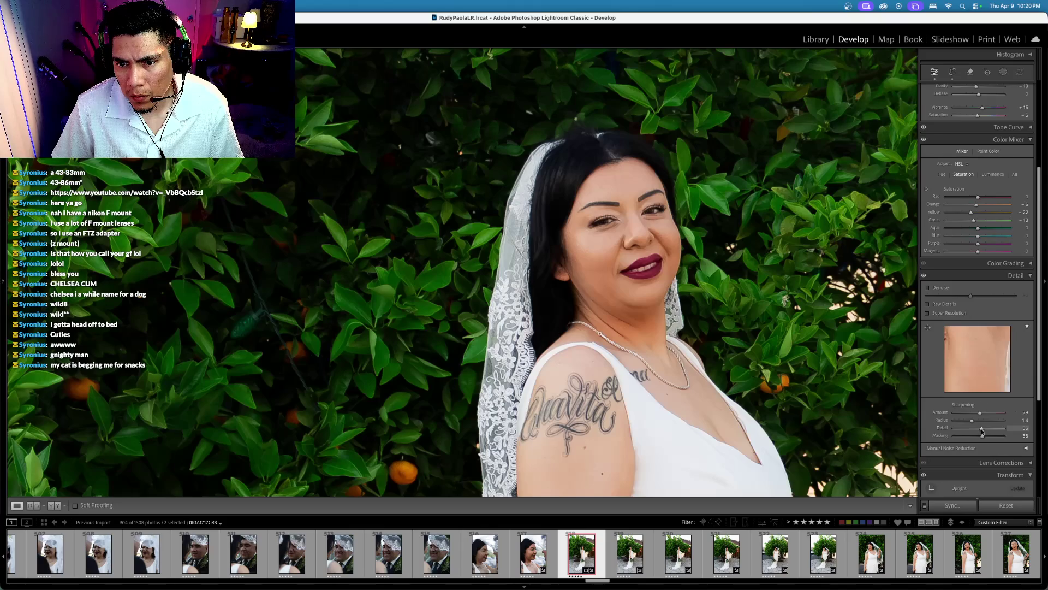
scroll(983, 404, "down", 1)
left_click_drag(983, 399, 984, 399)
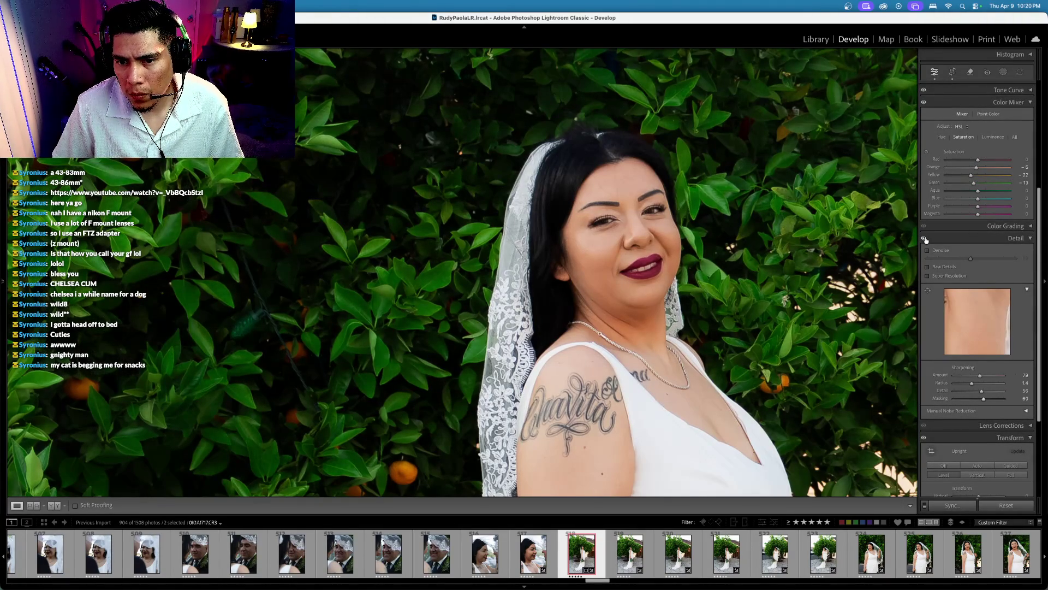
key("z")
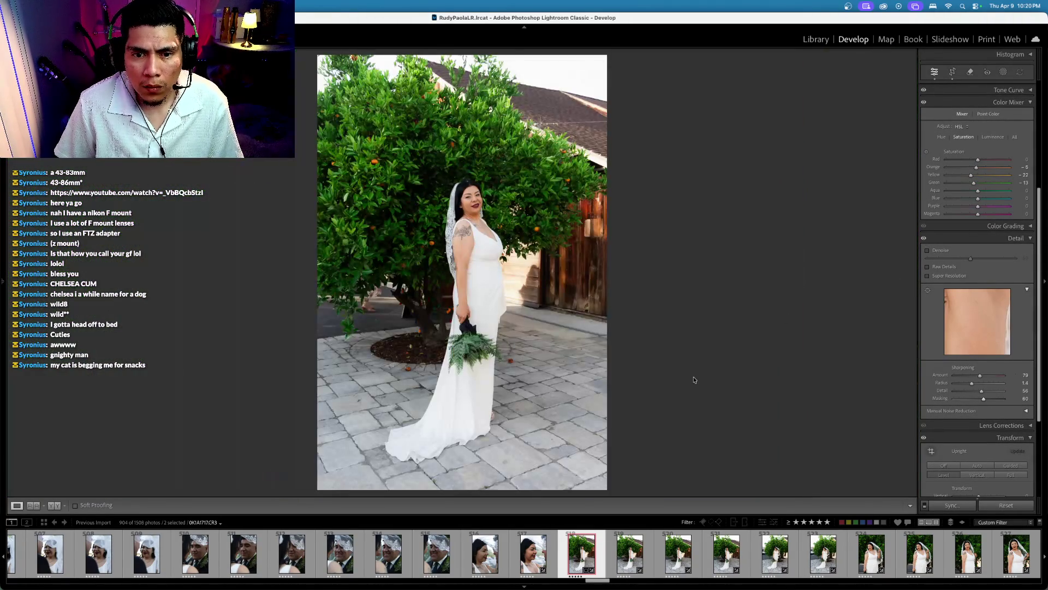
Step: Synchronize the bride portrait's sharpening and edits onto couple portrait 296 and view it
scroll(884, 562, "down", 3)
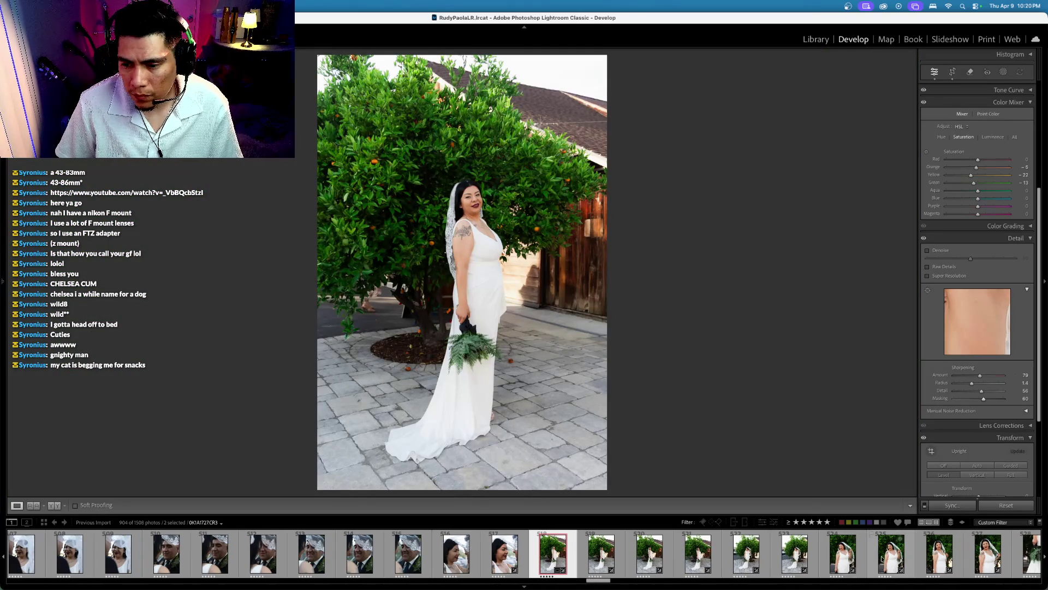
scroll(685, 555, "up", 1)
key("super+z")
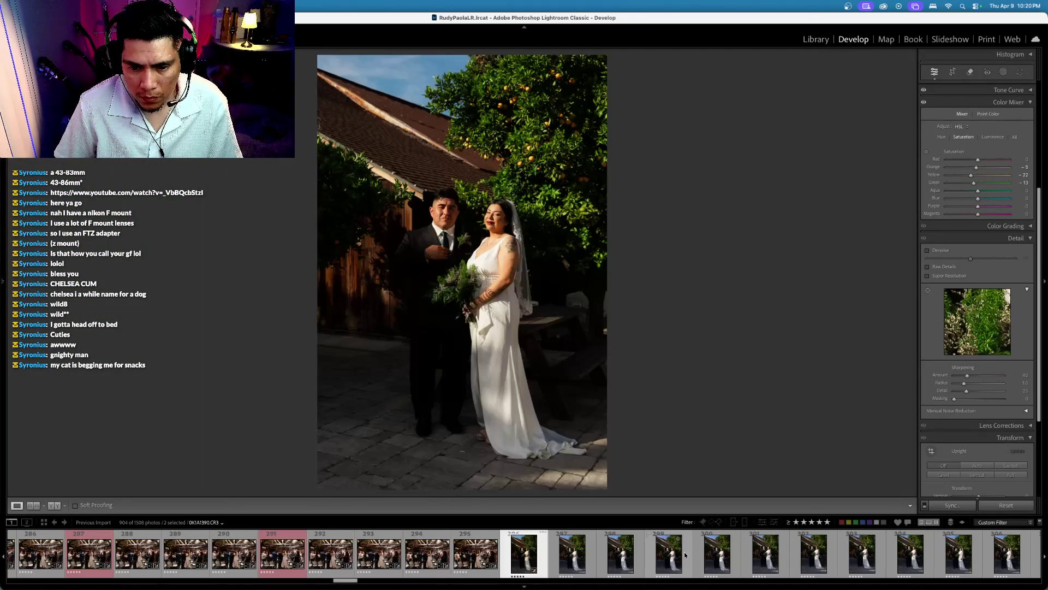
key("super+shift+z")
key("super+shift+s")
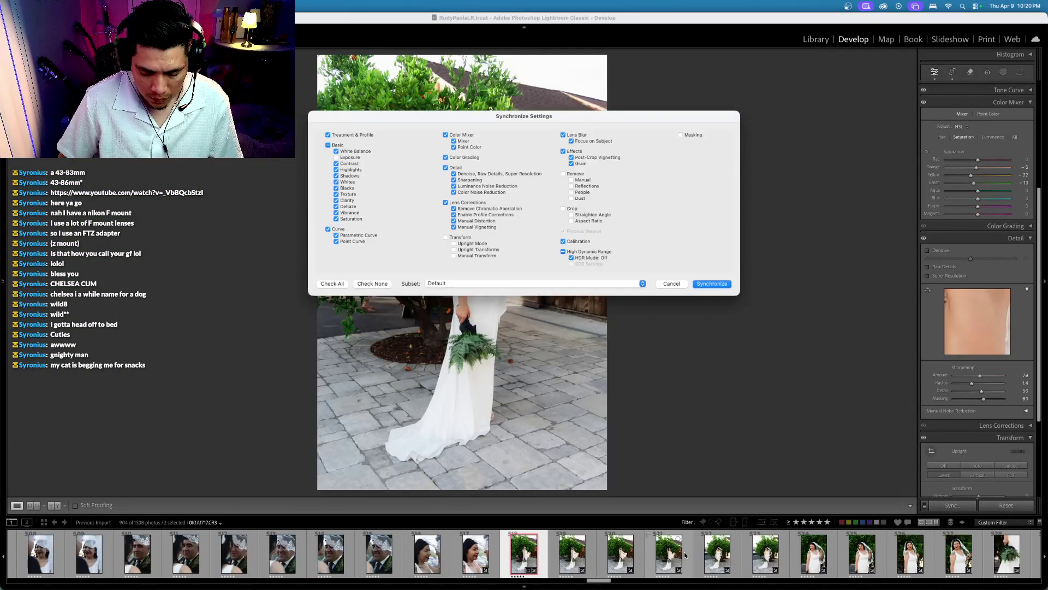
key("Return")
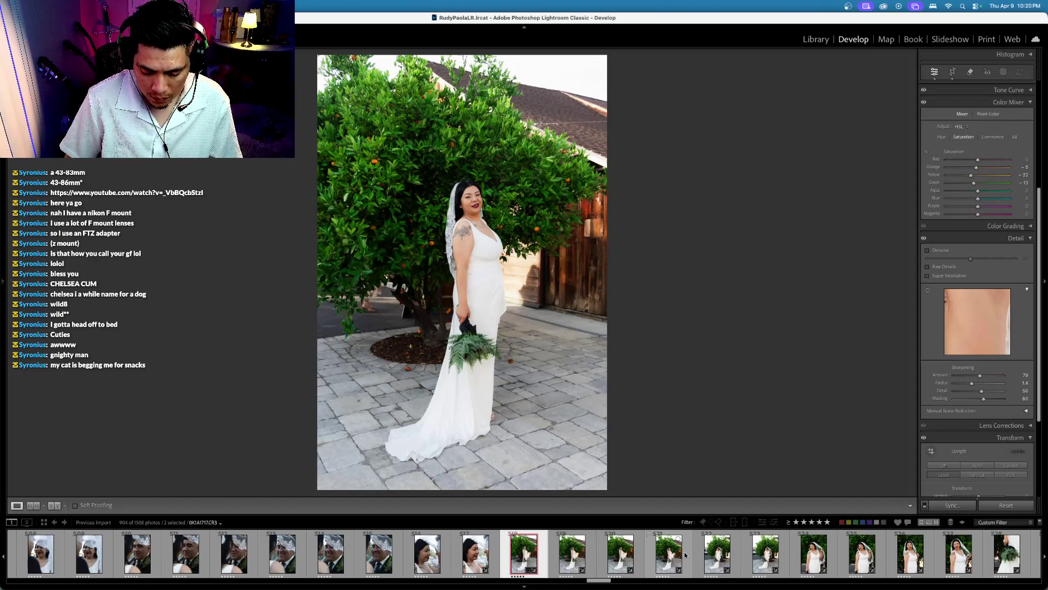
key("super+z")
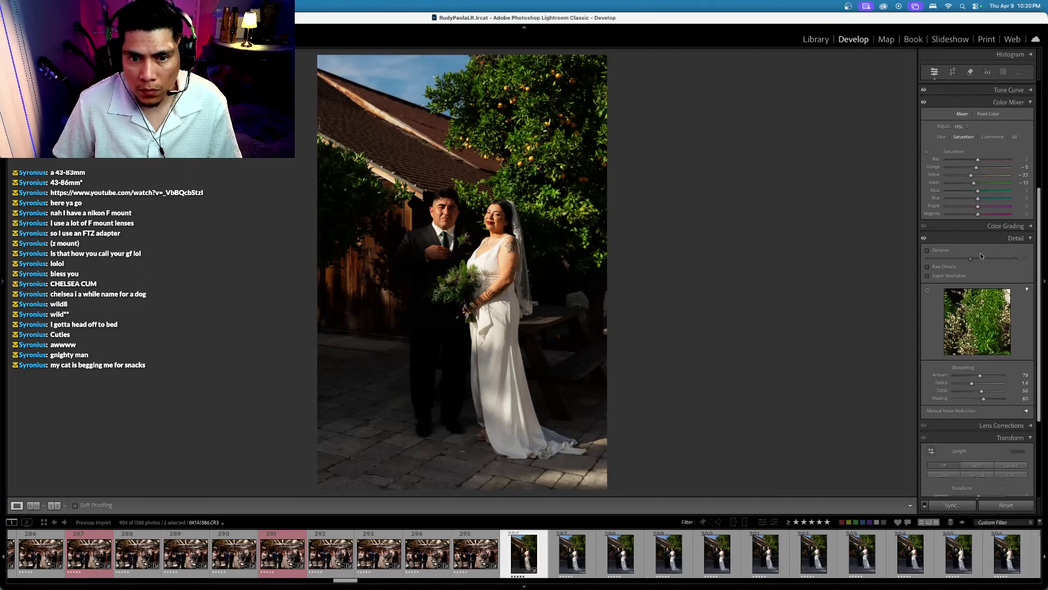
scroll(977, 240, "up", 3)
scroll(943, 140, "up", 3)
Step: Reset the couple portrait's white balance to As Shot
left_click(1004, 131)
left_click(1003, 55)
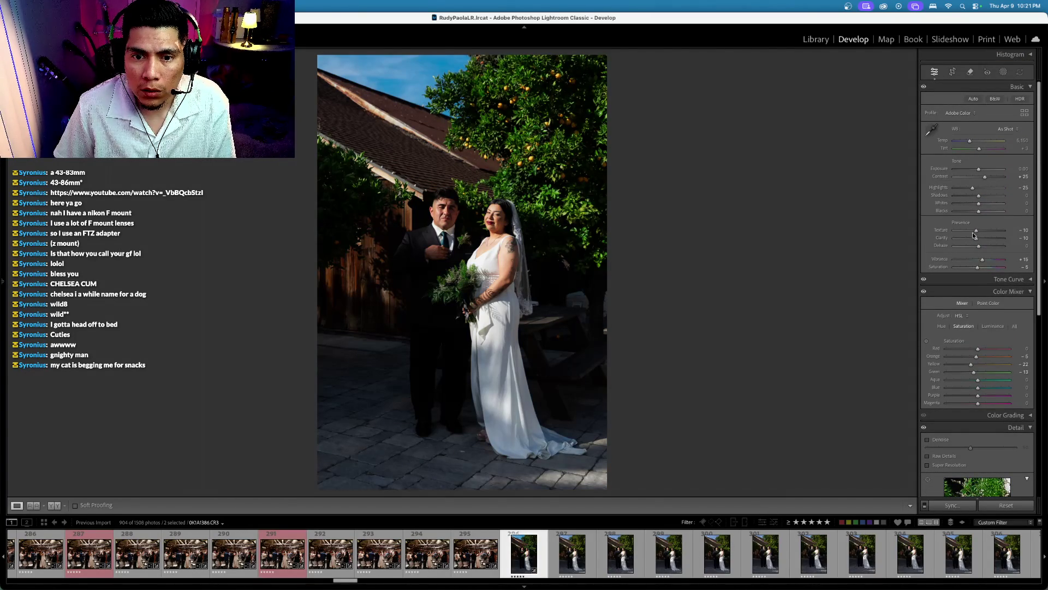
scroll(940, 141, "up", 1)
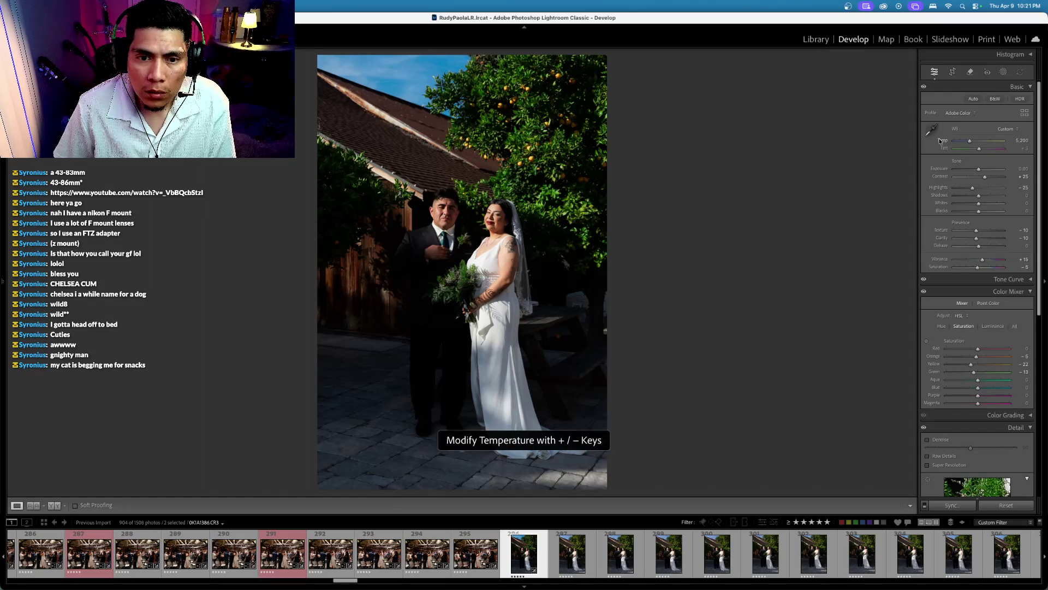
scroll(940, 141, "up", 3)
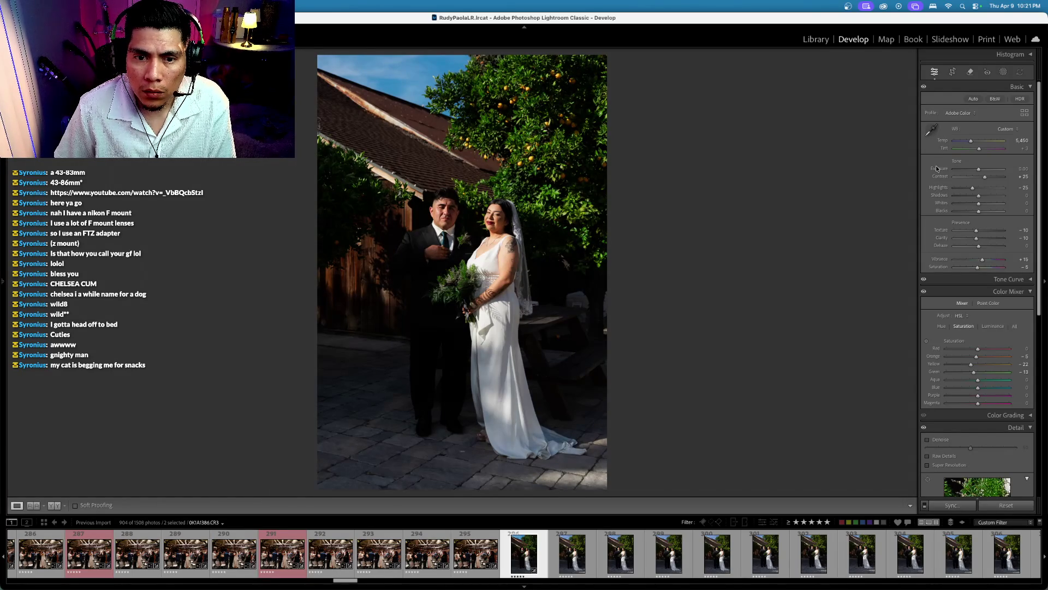
Step: Compare the portrait with its unedited original in Before view, then return to the edited version
scroll(937, 169, "down", 1)
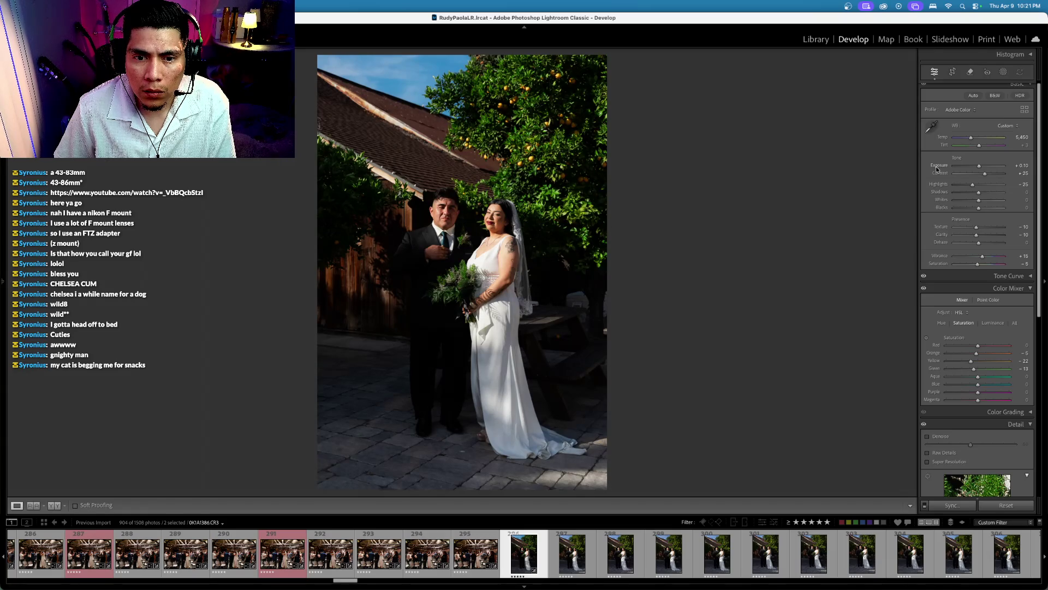
key("backslash")
key("backslash")
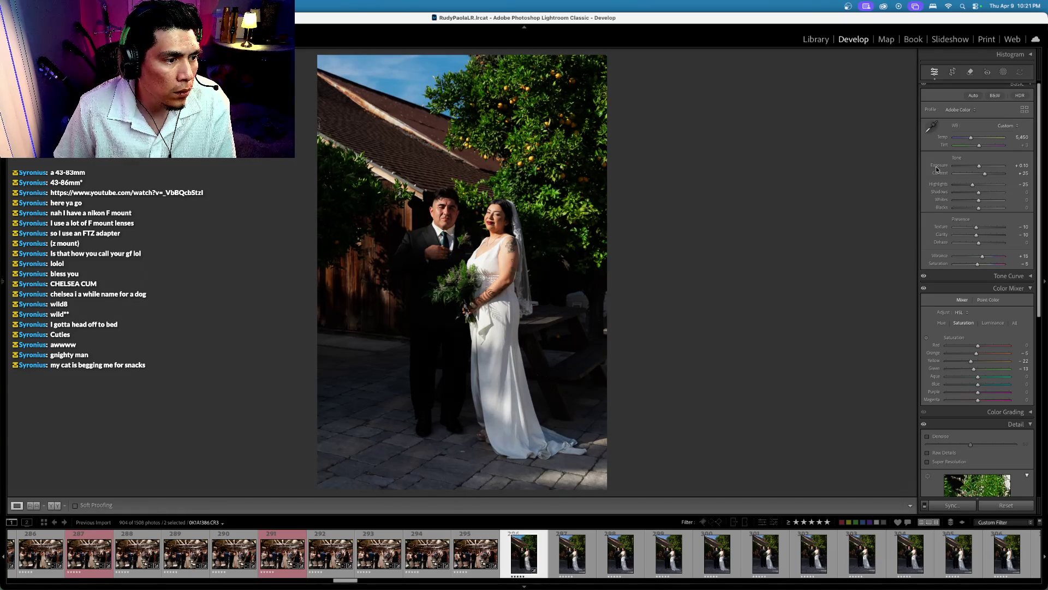
scroll(937, 170, "down", 1)
left_click(572, 553)
key("Left")
scroll(655, 547, "right", 10)
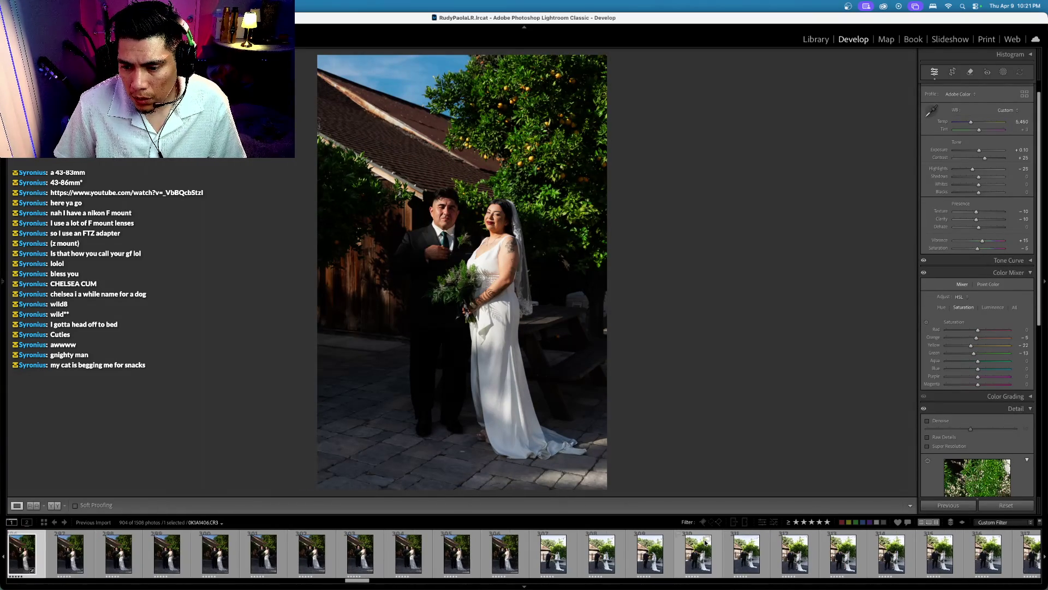
Step: Sync the edited portrait's look across all twelve selected outdoor couple shots
left_click(553, 561, "shift")
key("super+shift+s")
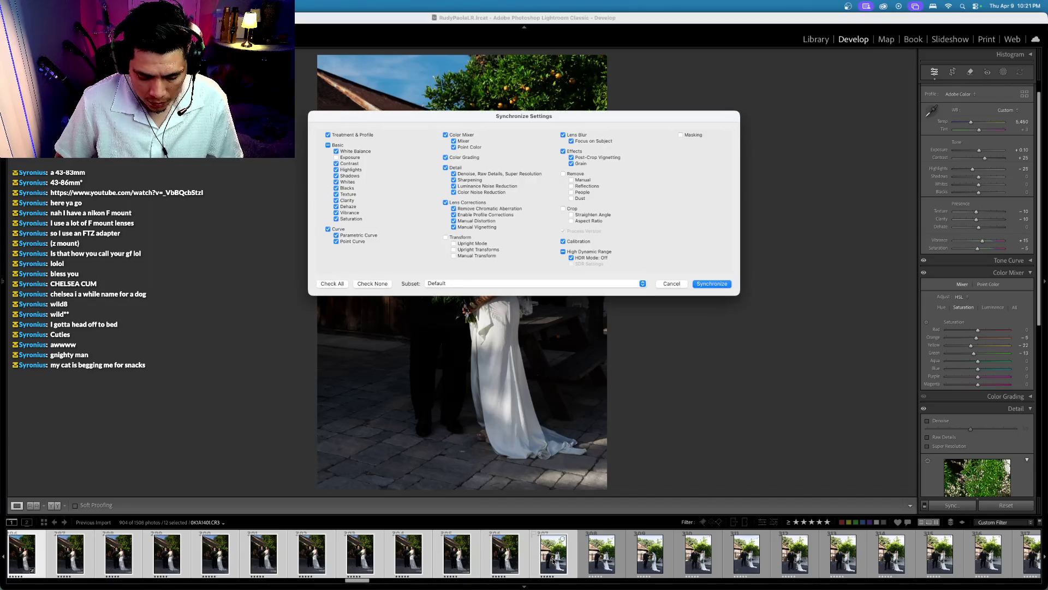
key("Return")
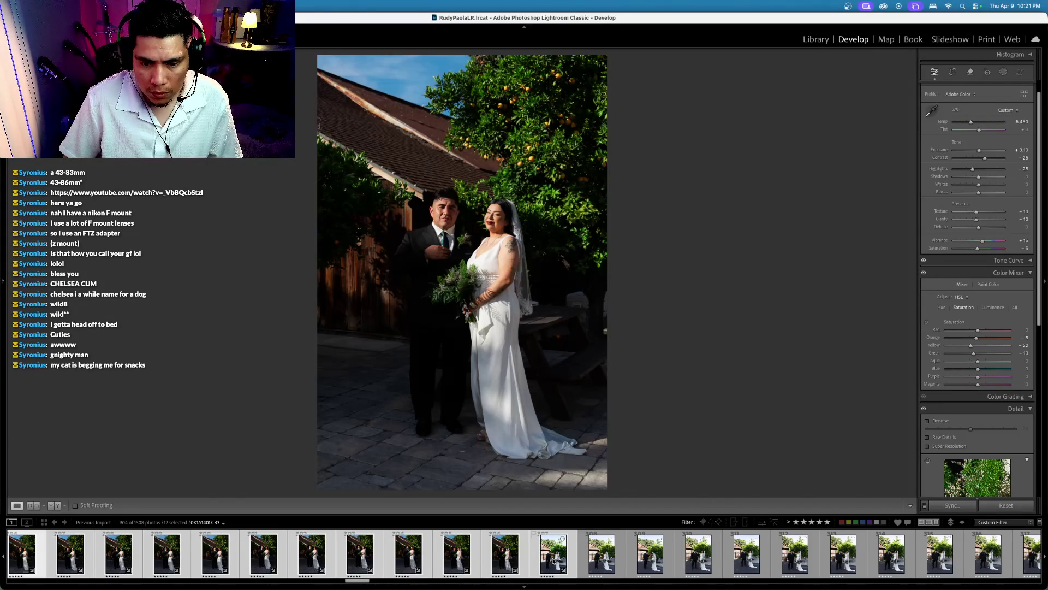
Step: Reject two weaker shots with X, then view couple portrait 902 at 1:1 zoom
key("Right")
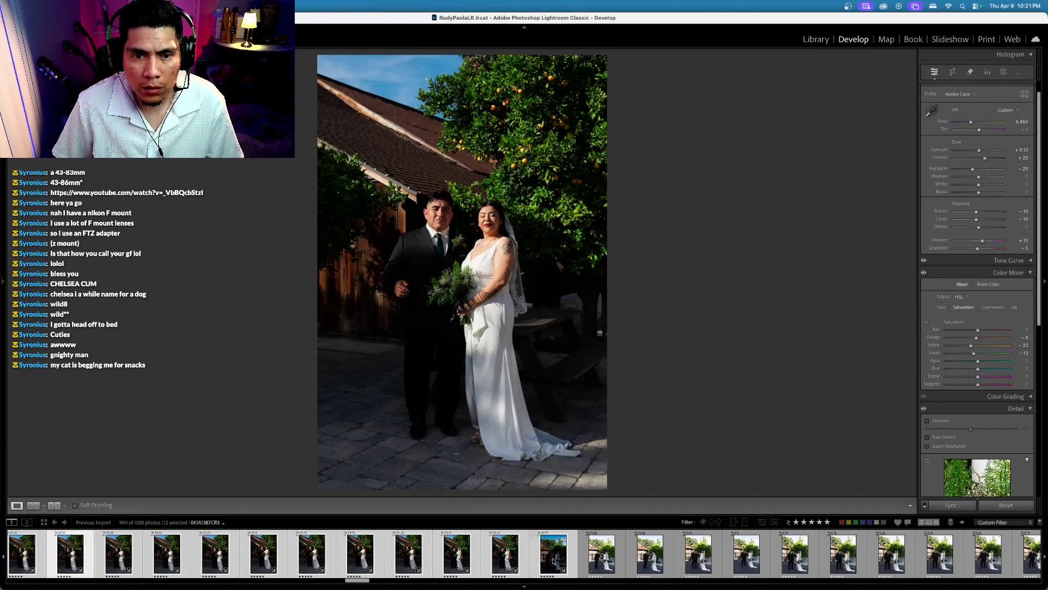
key("x")
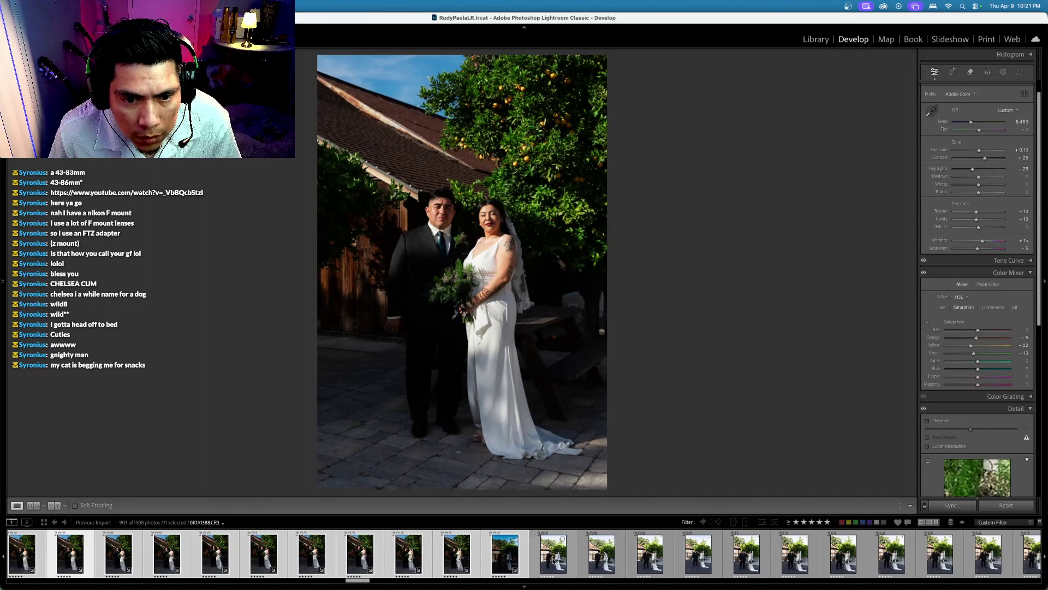
key("Right")
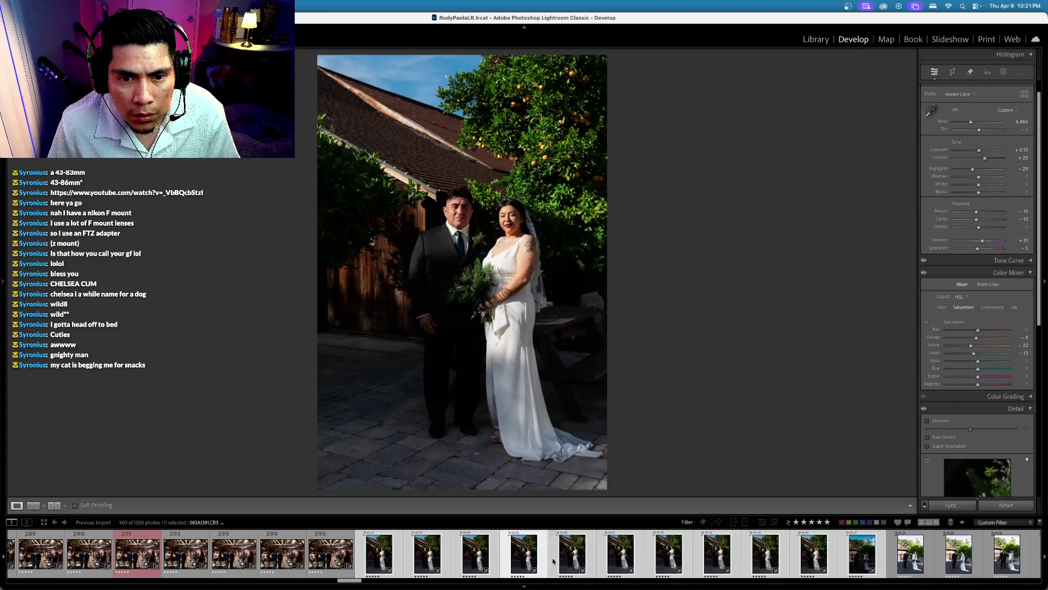
key("x")
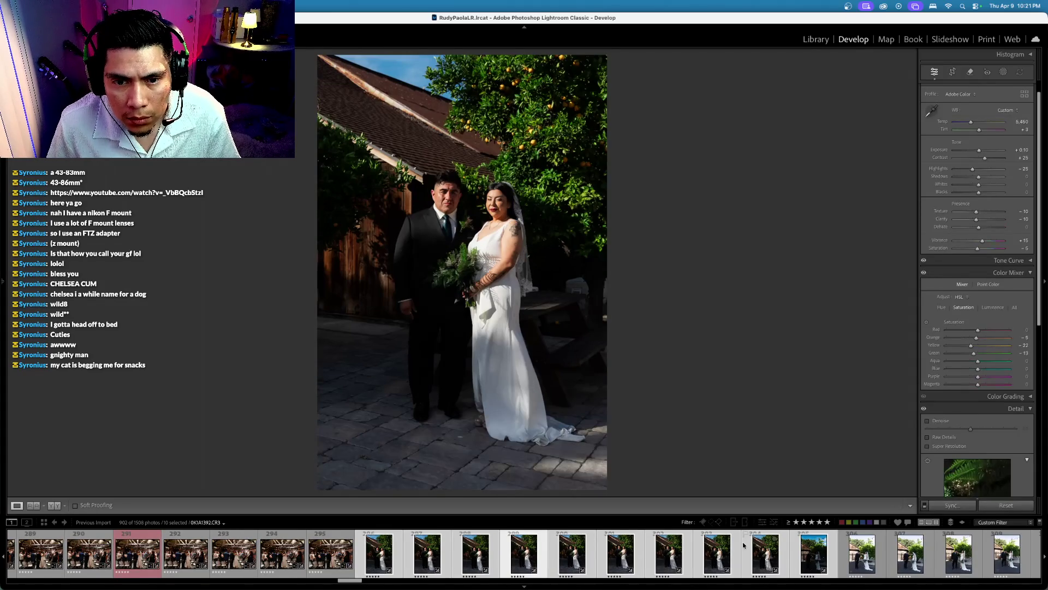
key("Right")
key("Right")
key("Right")
left_click(524, 552)
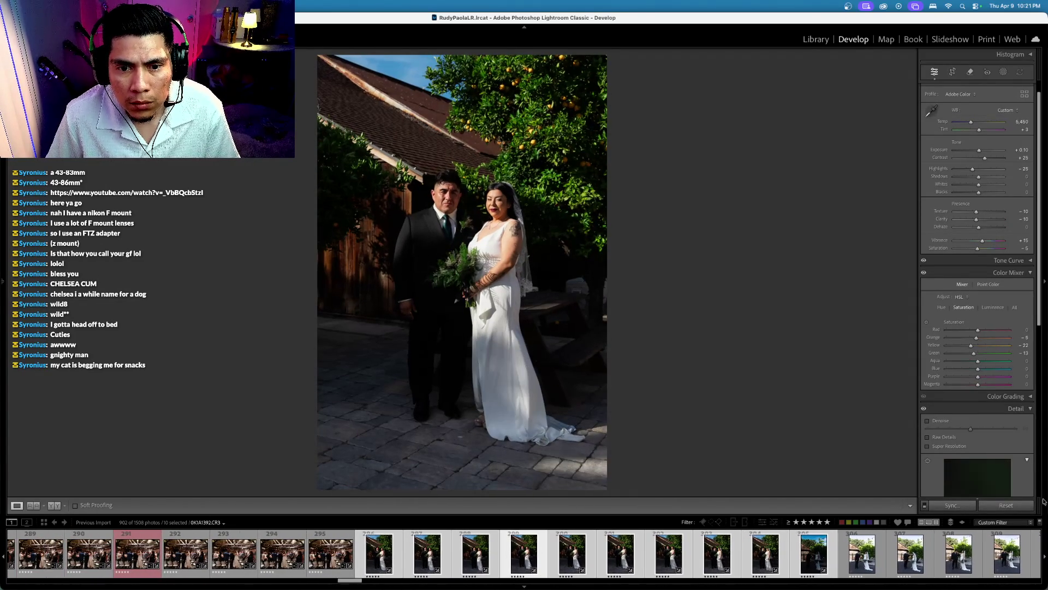
left_click(527, 199)
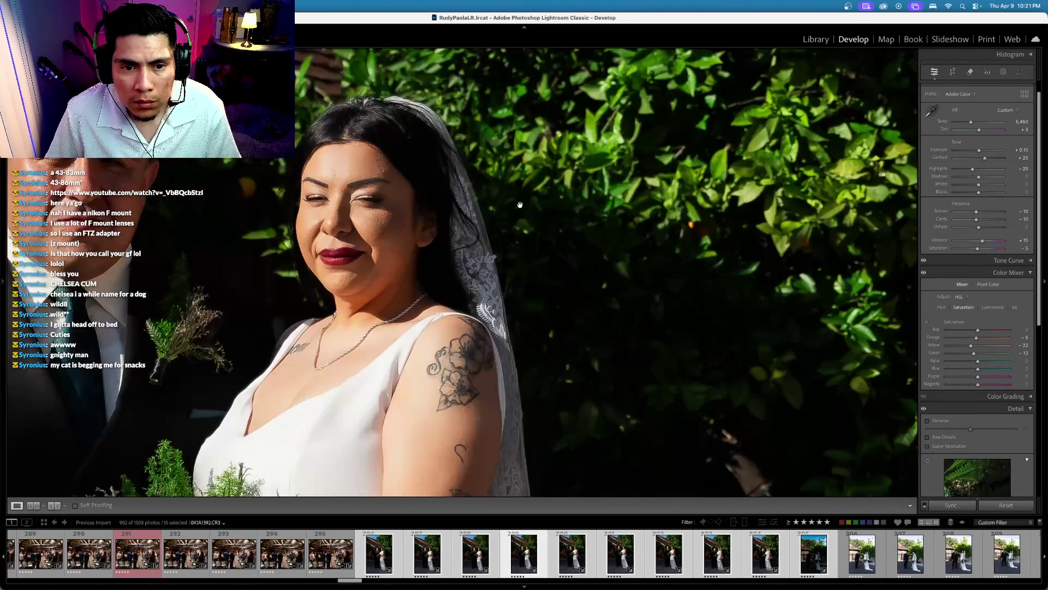
Step: Drop Saturation to -100 to make the couple portrait black and white
left_click(641, 211)
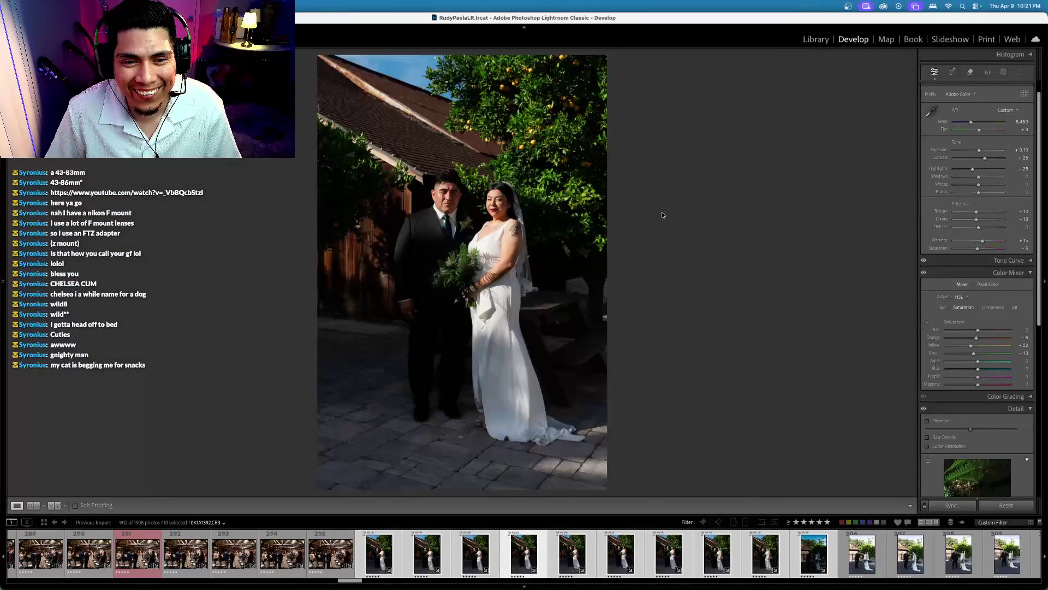
left_click_drag(977, 249, 722, 255)
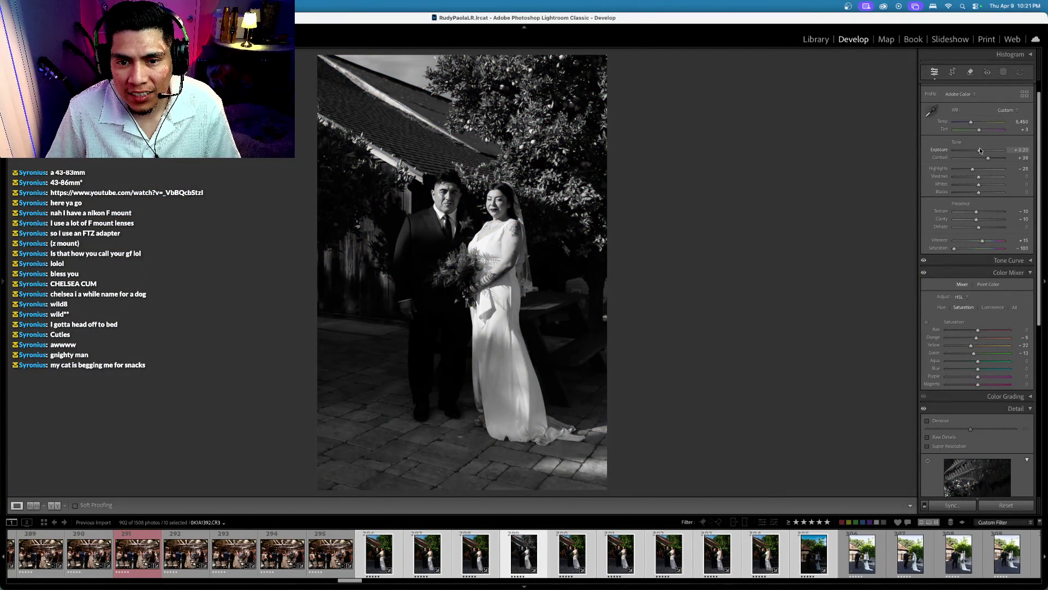
key("Right")
key("Right")
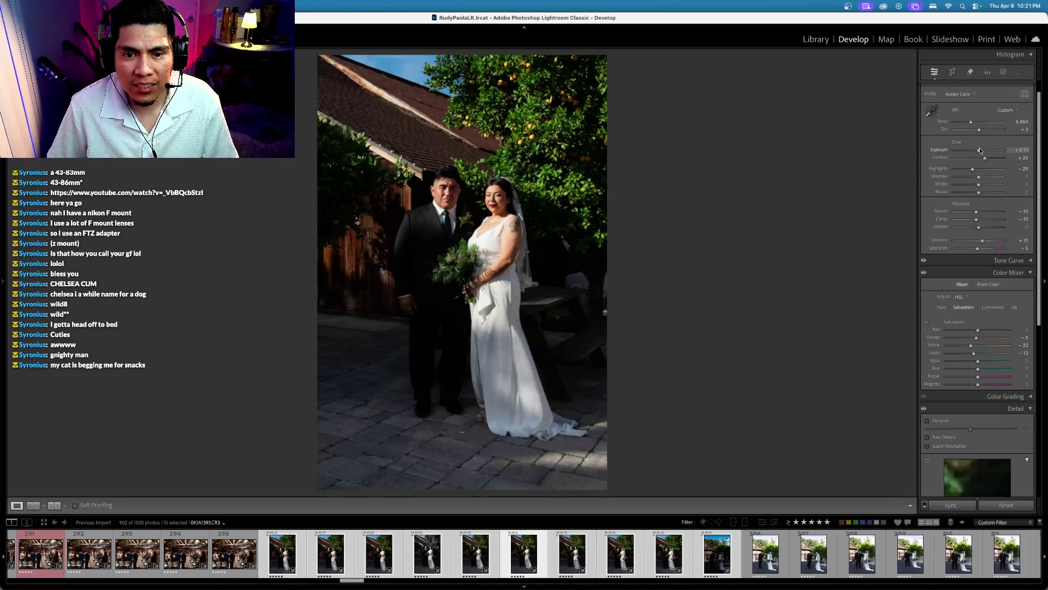
key("Right")
key("Left")
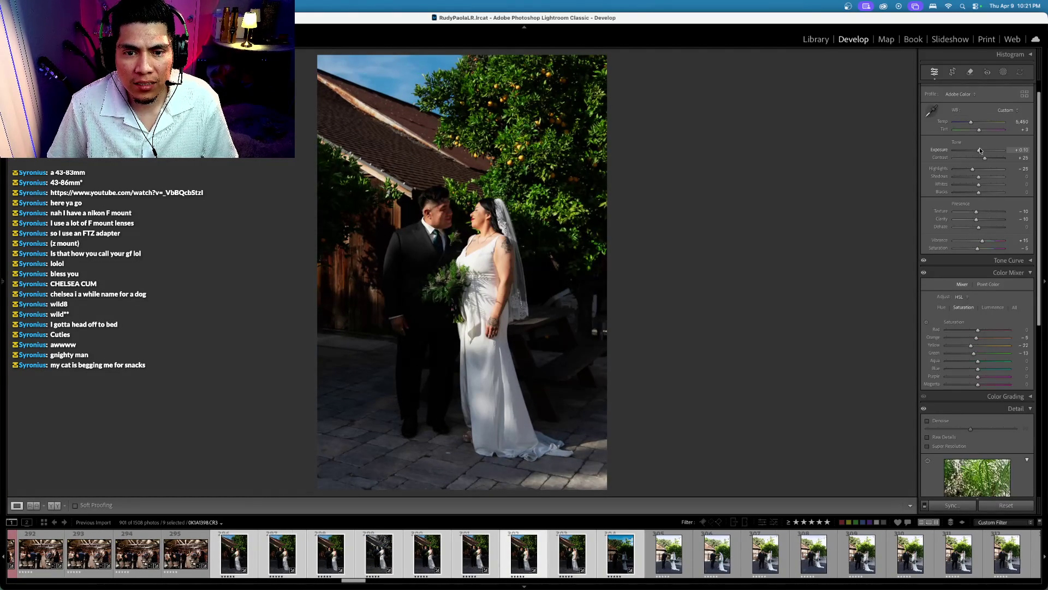
key("Right")
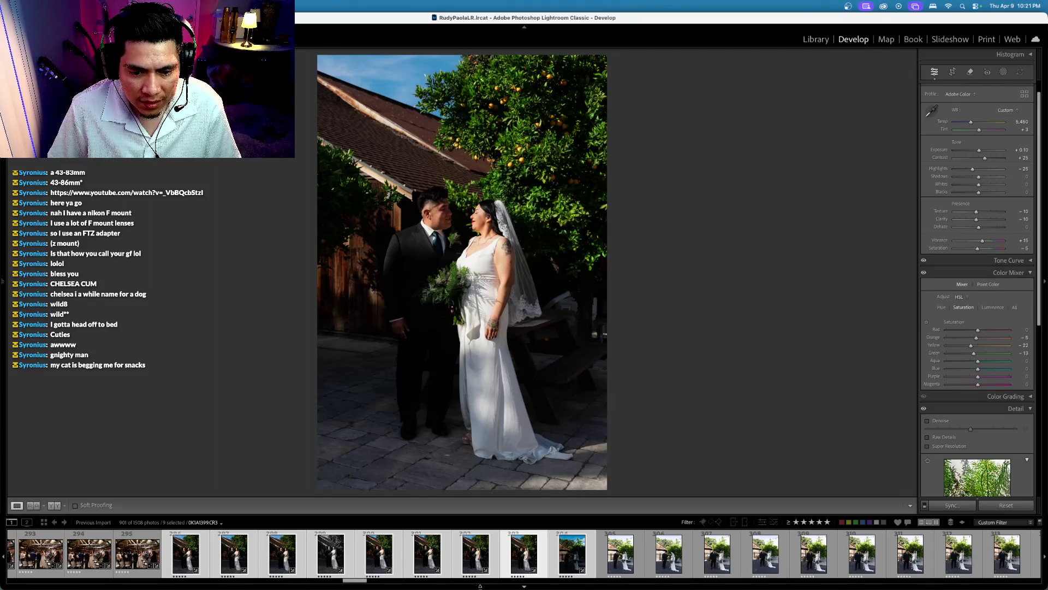
Step: Sync the black-and-white settings onto the second couple shot
left_click(517, 556)
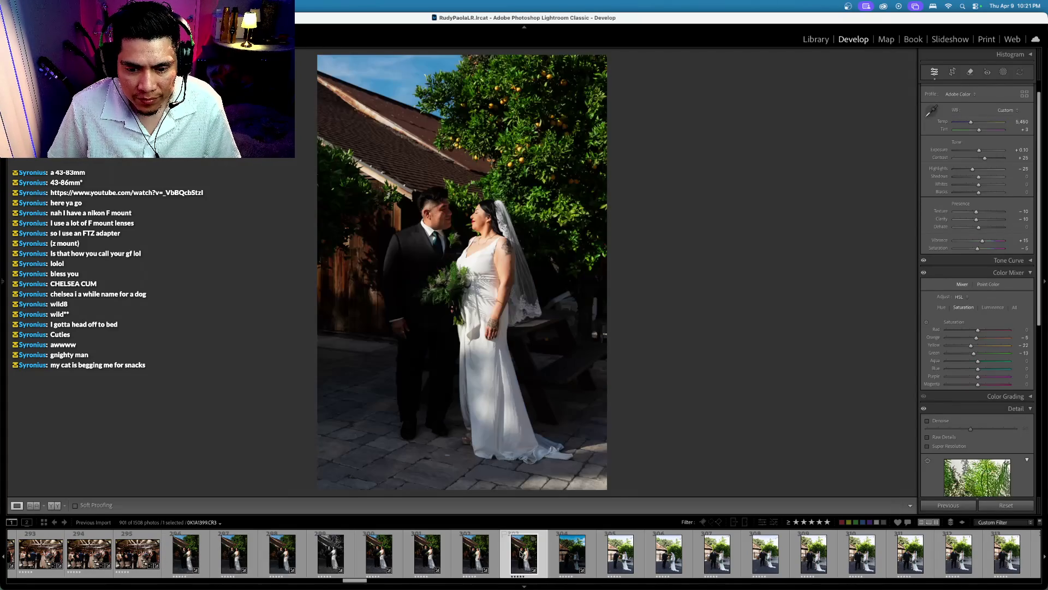
left_click(332, 555, "super")
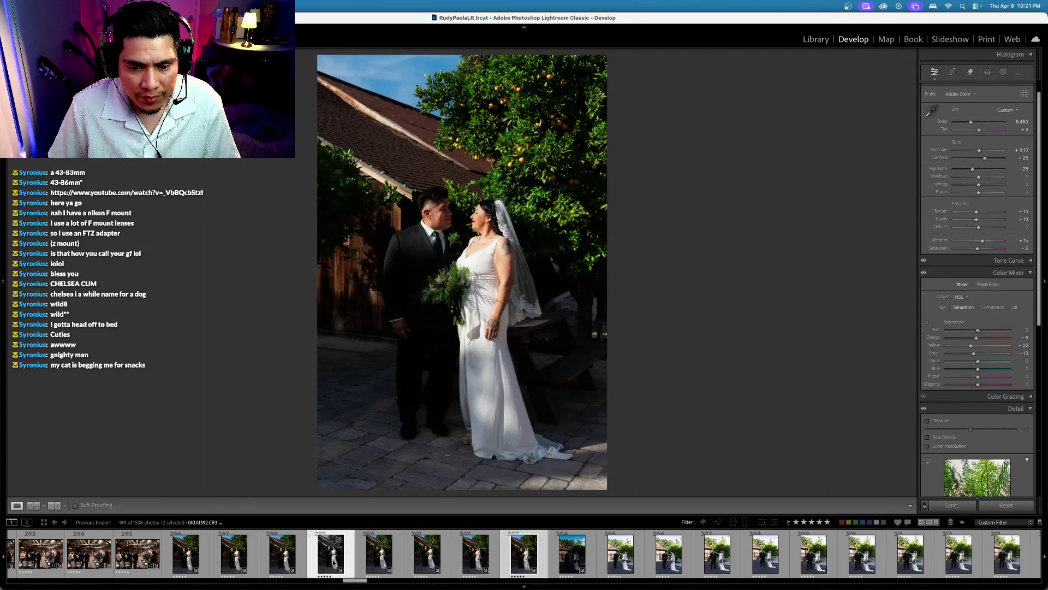
key("super+shift+s")
key("Return")
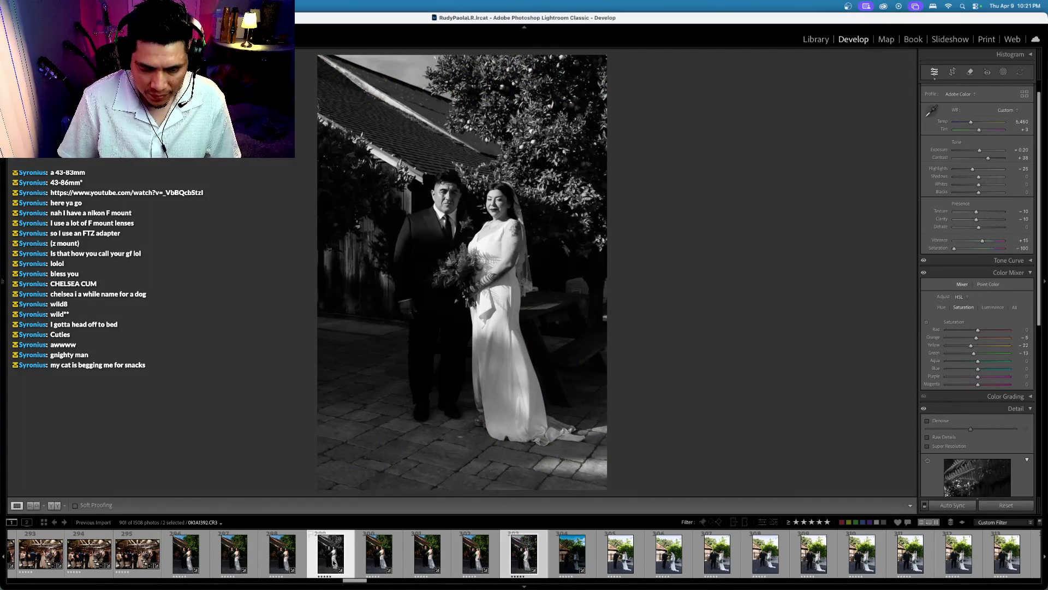
key("slash")
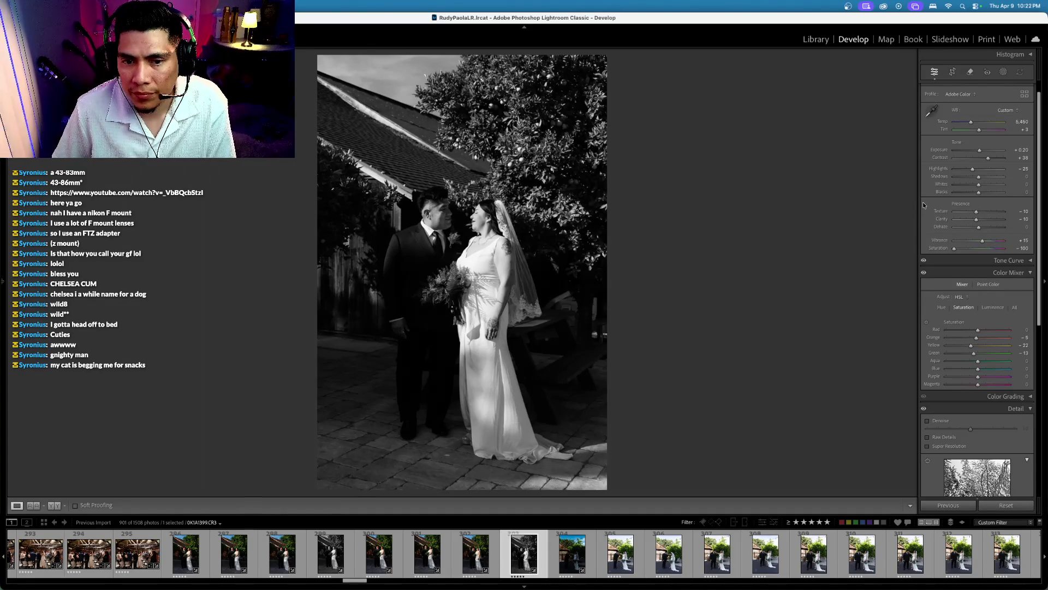
key("Right")
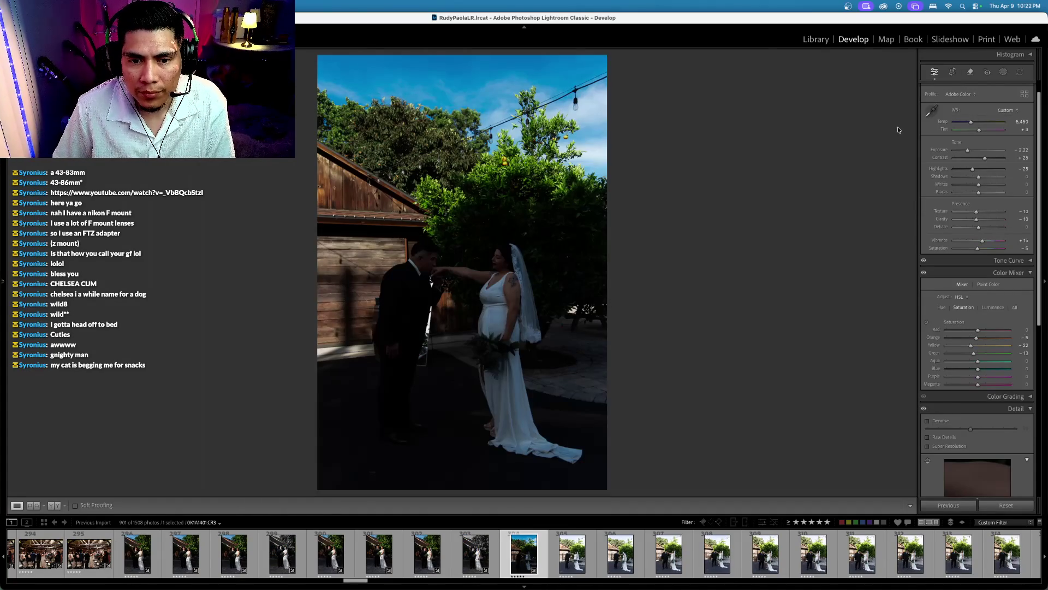
Step: Reset the hand-kiss photo's exposure, nudge it to -0.20, and straighten the photo
double_click(942, 153)
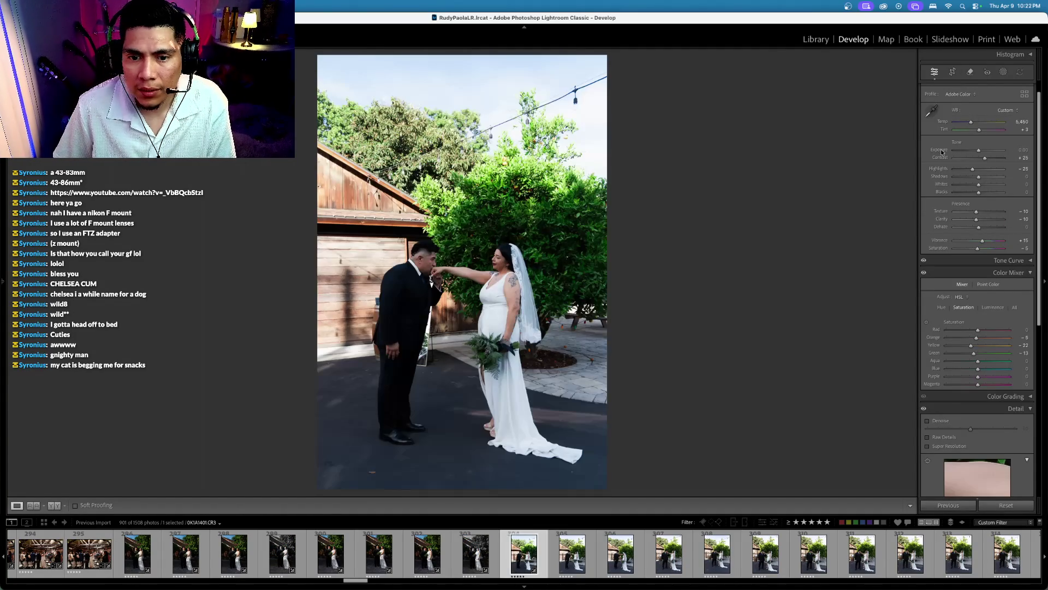
key("minus")
key("minus")
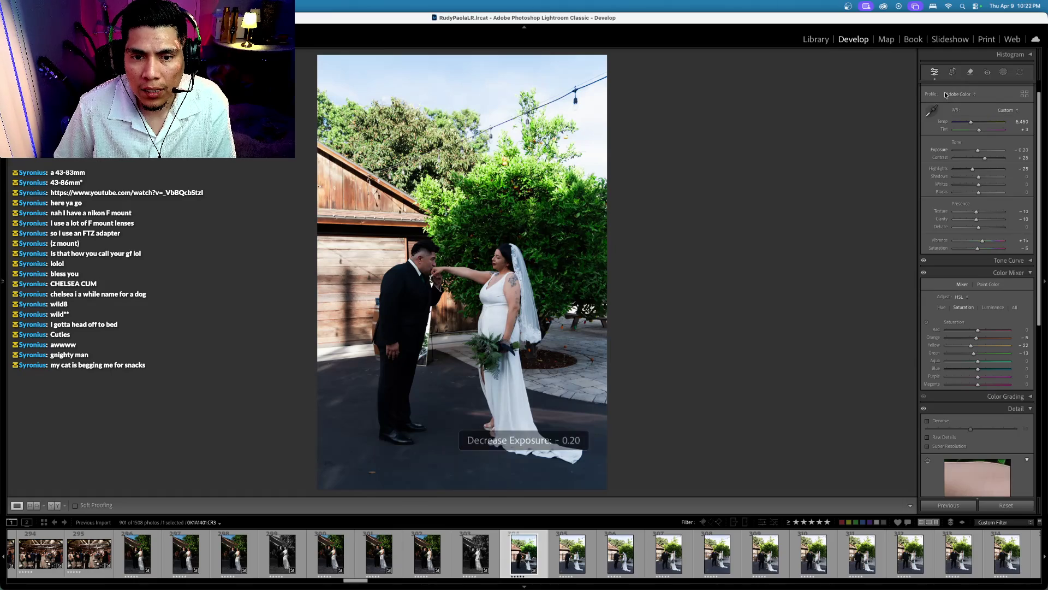
left_click(952, 72)
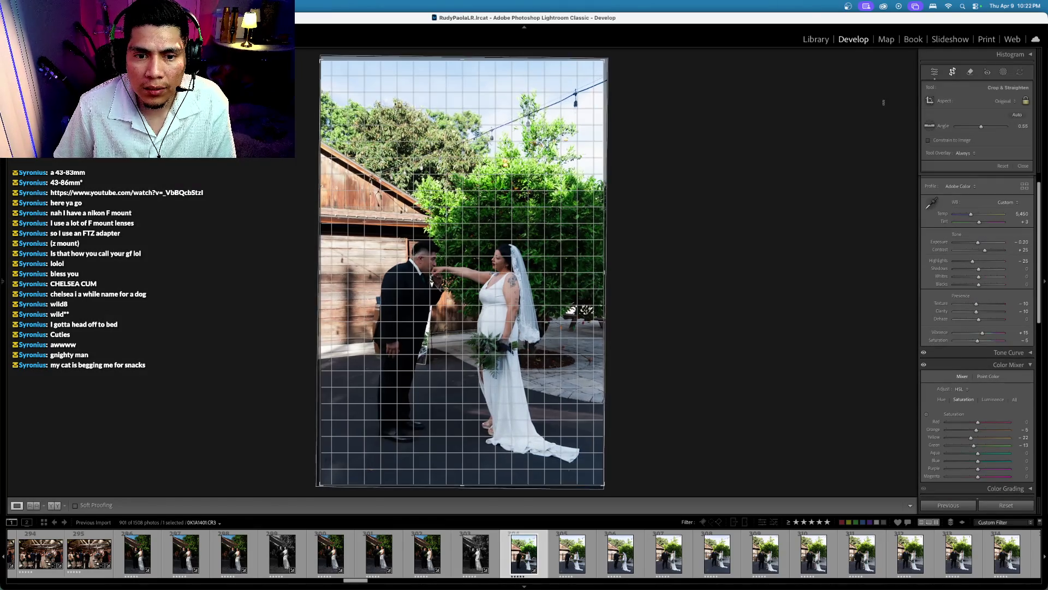
key("r")
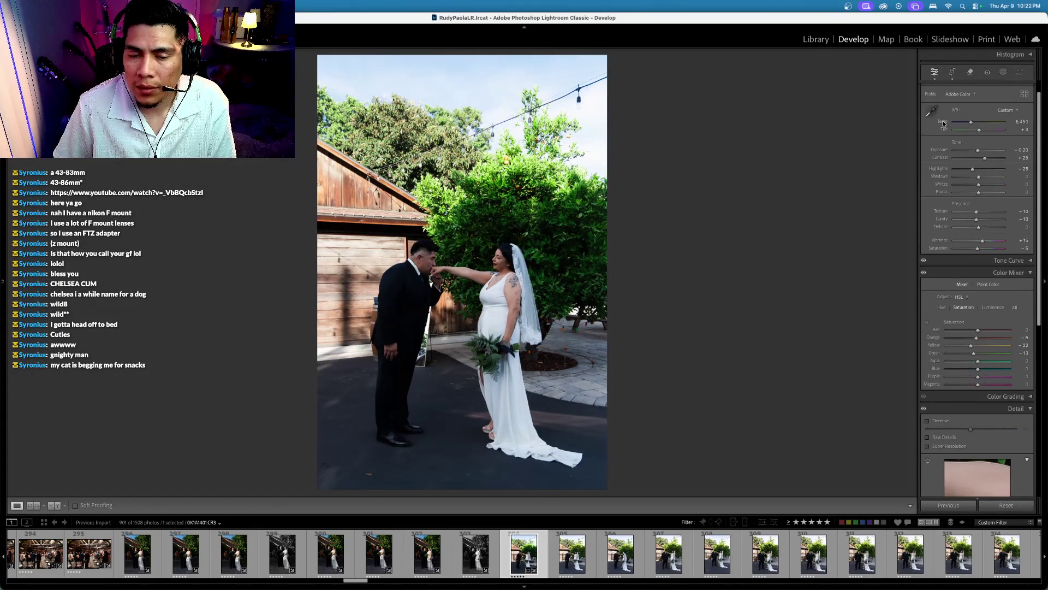
Step: Set temperature to 5,700, contrast to +35 and exposure to -0.10 with keyboard nudges
key("period")
key("equal")
key("equal")
key("equal")
key("equal")
key("equal")
key("equal")
key("minus")
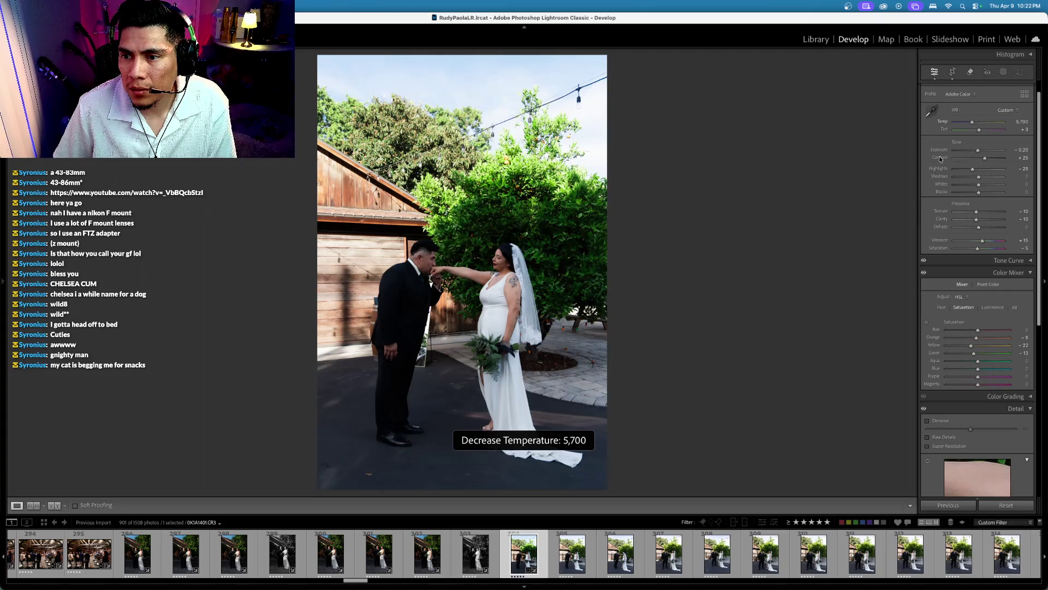
key("period")
key("period")
key("period")
key("equal")
key("equal")
key("comma")
key("equal")
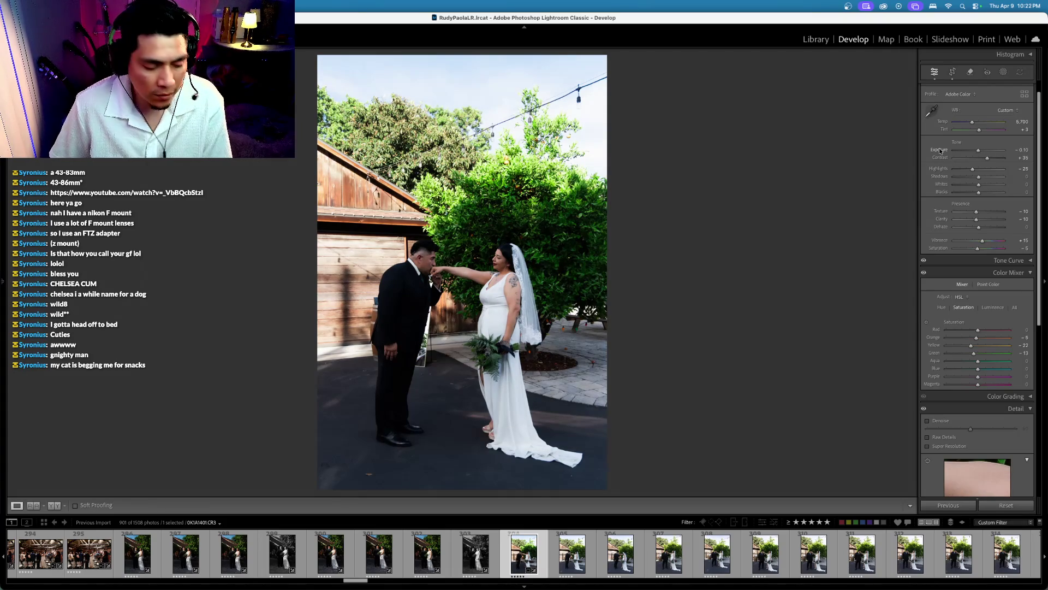
scroll(940, 151, "down", 3)
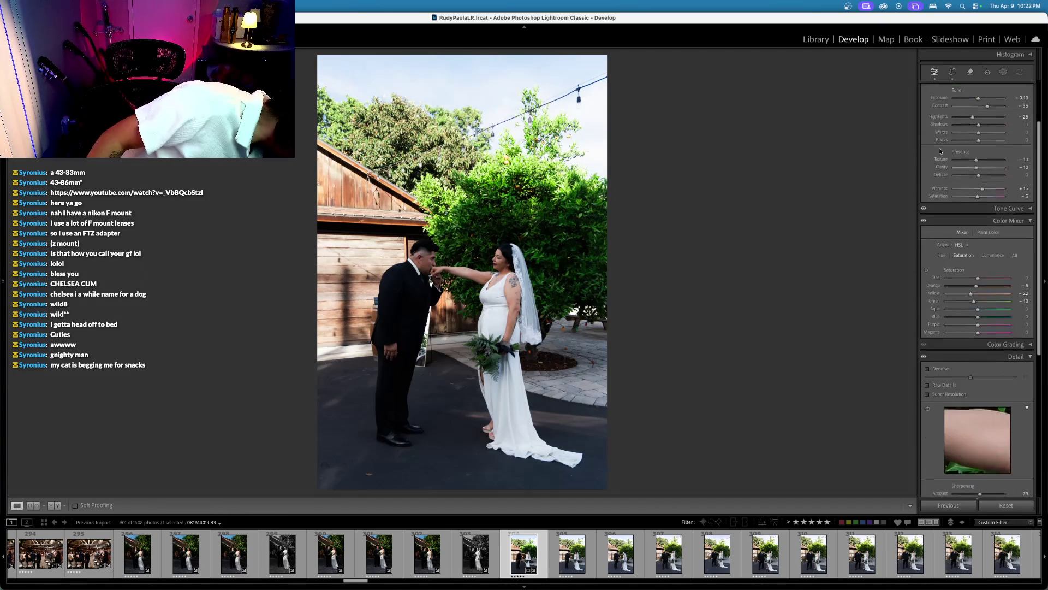
Step: Scroll the filmstrip ahead and load the unedited barrel-side hand-kiss portrait
scroll(940, 152, "down", 1)
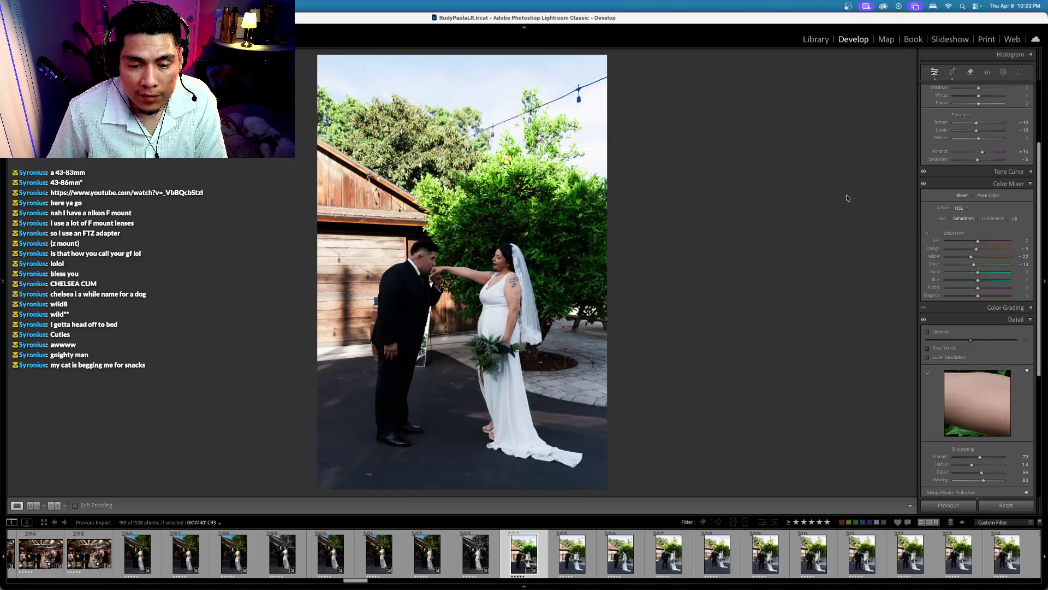
scroll(665, 557, "down", 3)
scroll(665, 557, "down", 4)
scroll(664, 556, "down", 3)
scroll(665, 557, "down", 3)
scroll(665, 557, "down", 3)
scroll(665, 556, "down", 3)
scroll(665, 557, "down", 1)
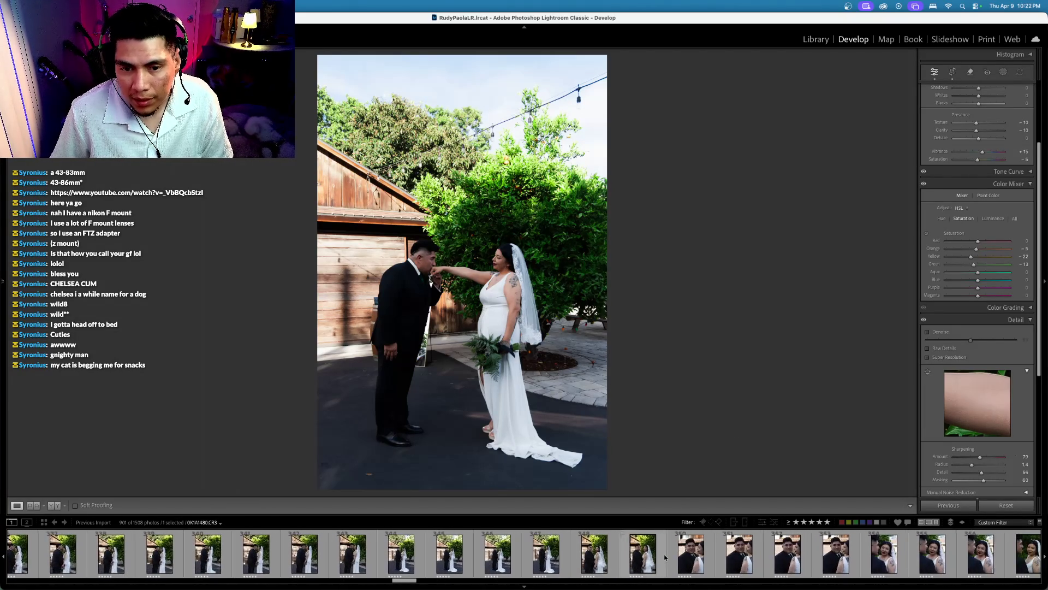
left_click(665, 557)
scroll(665, 557, "down", 3)
Step: Step through the first outdoor couple portraits and mark one so 899 of 1506 remain in view
key("Right")
key("Right")
key("Right")
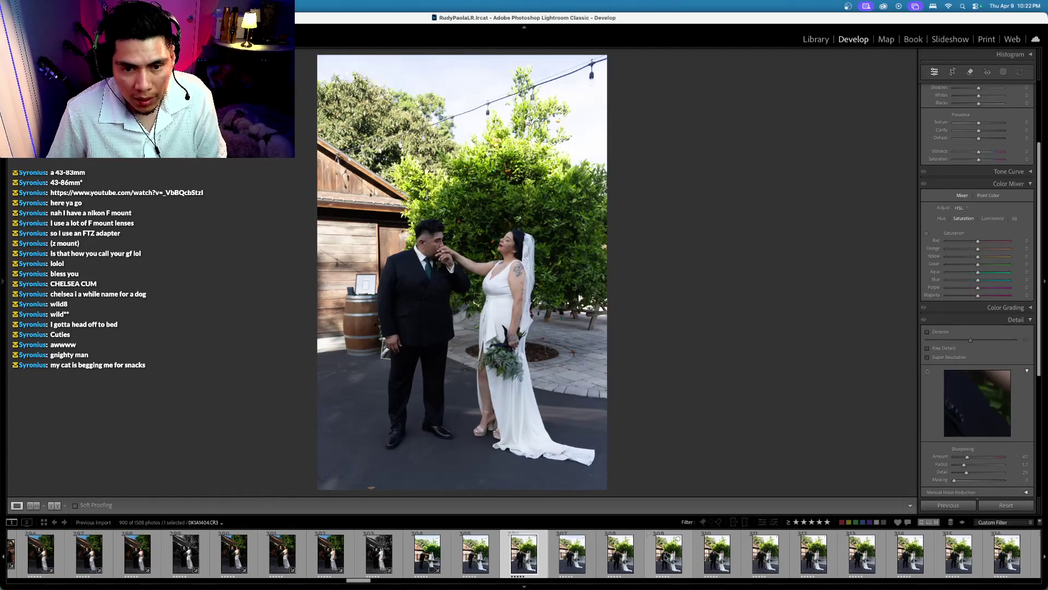
key("Left")
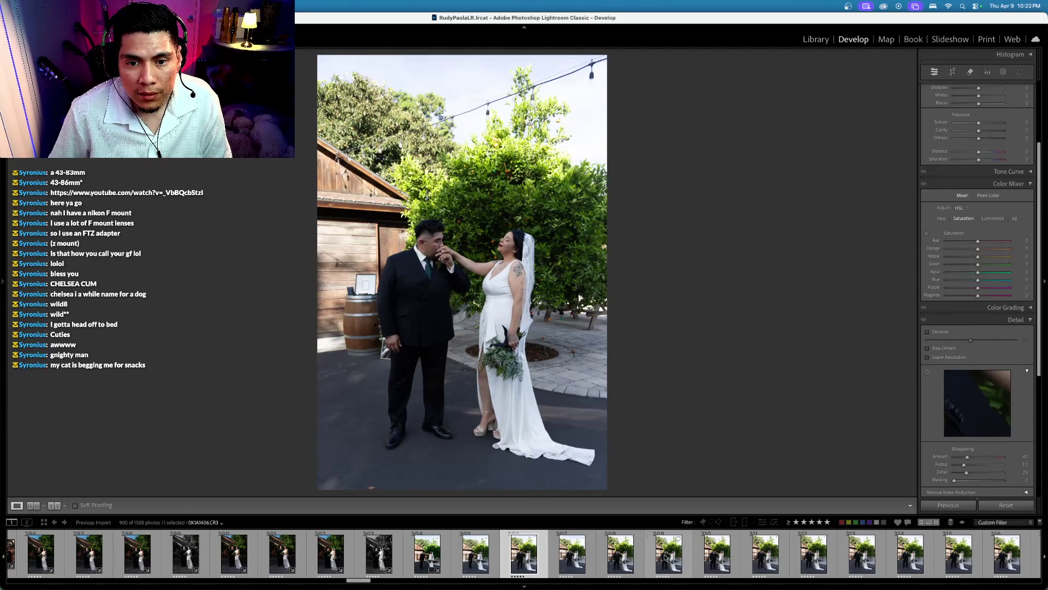
key("Right")
key("Right")
key("Right")
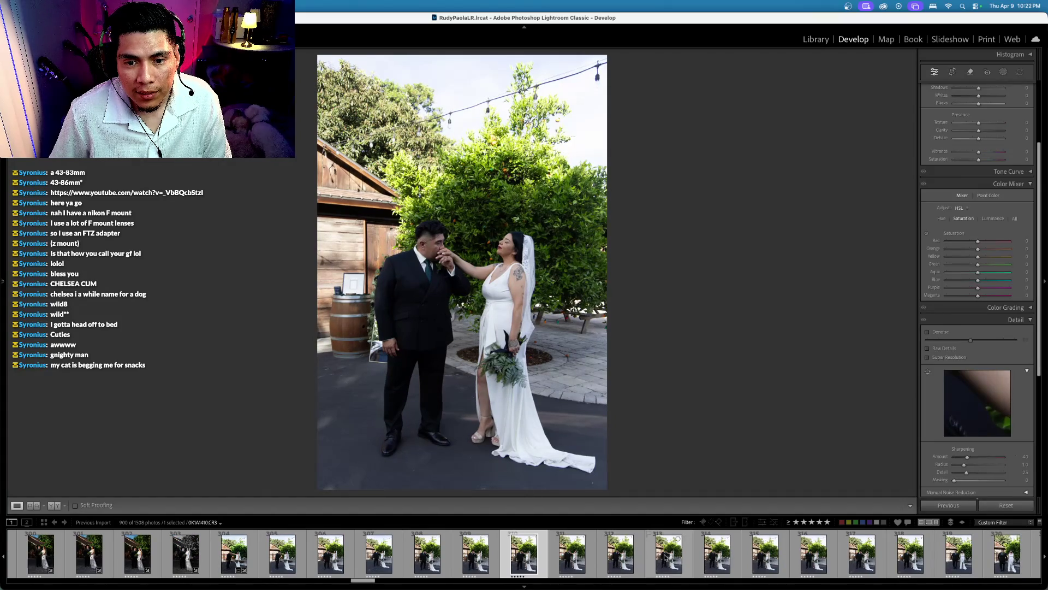
key("x")
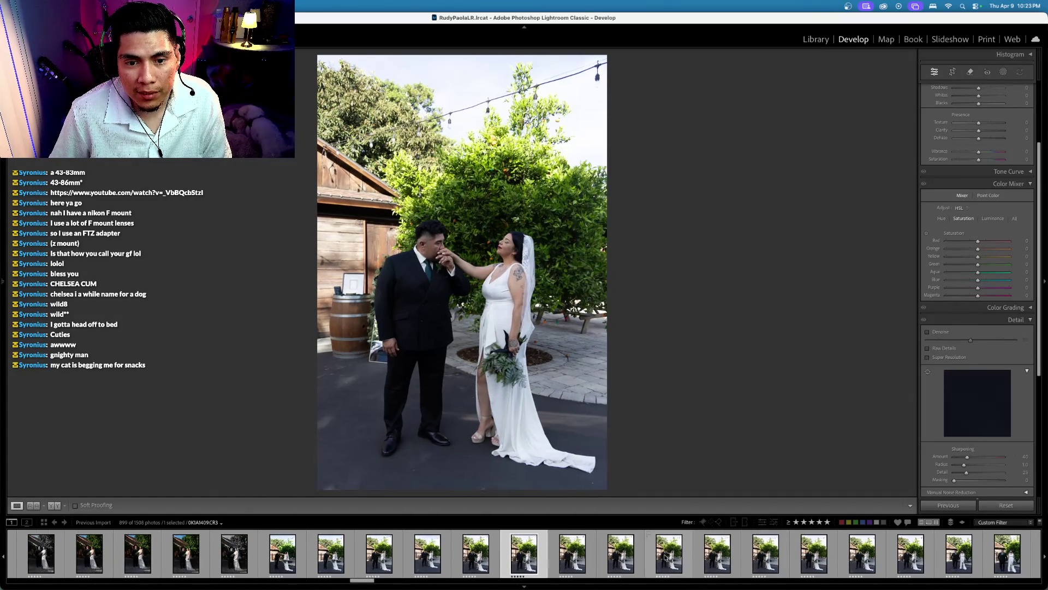
key("Right")
key("Right")
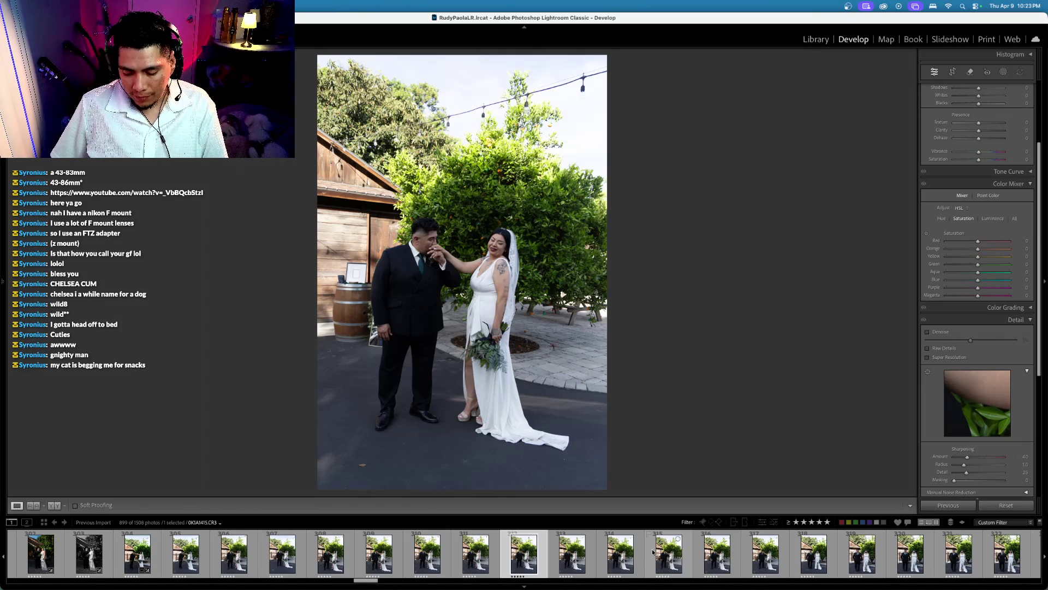
key("Right")
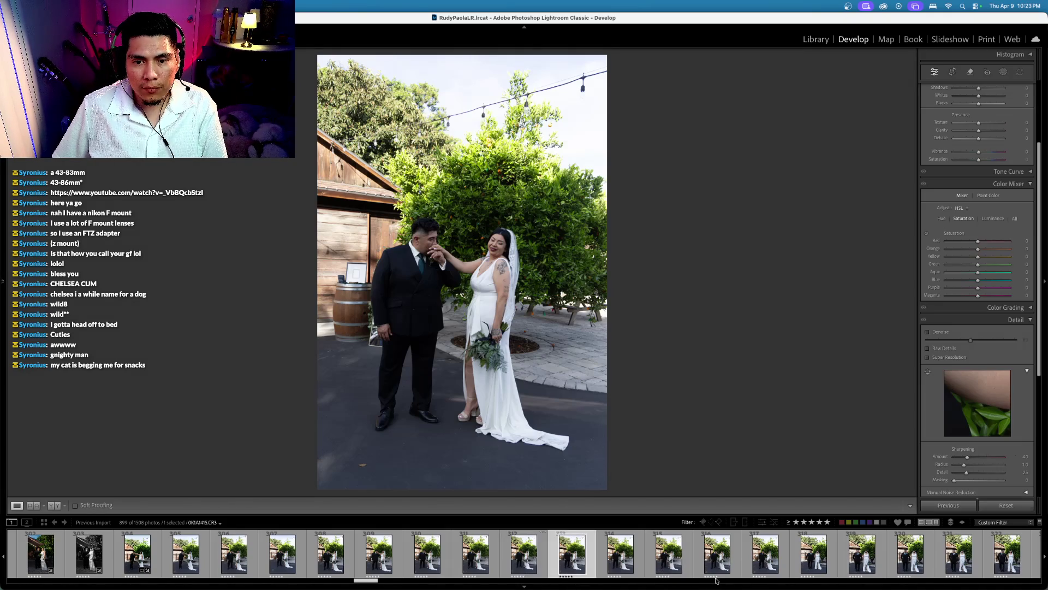
Step: Cull the first couple portraits, rejecting one and giving keepers a 4-star rating
key("Right")
key("Right")
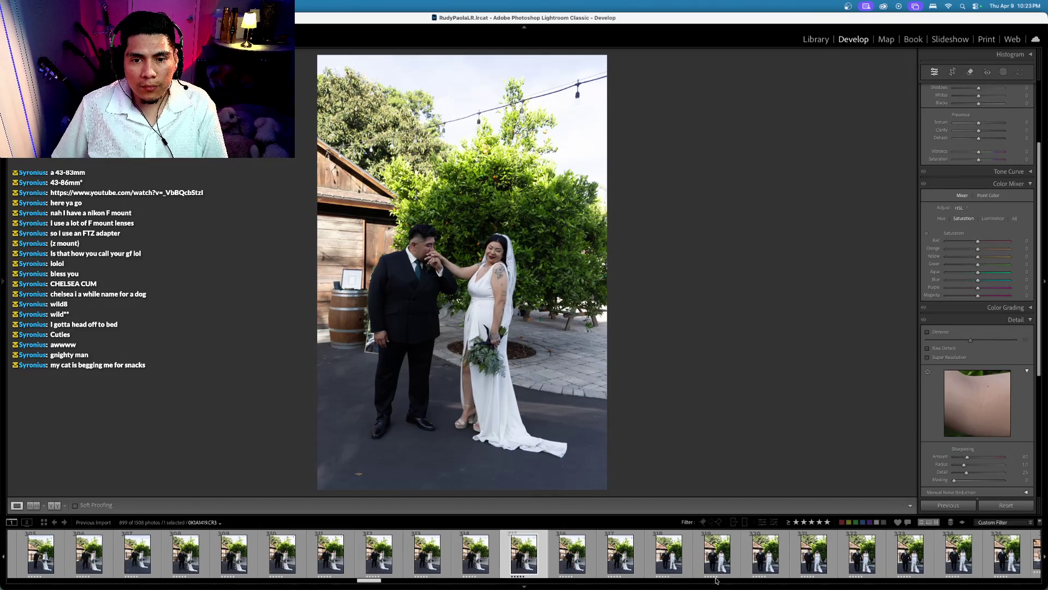
key("Right")
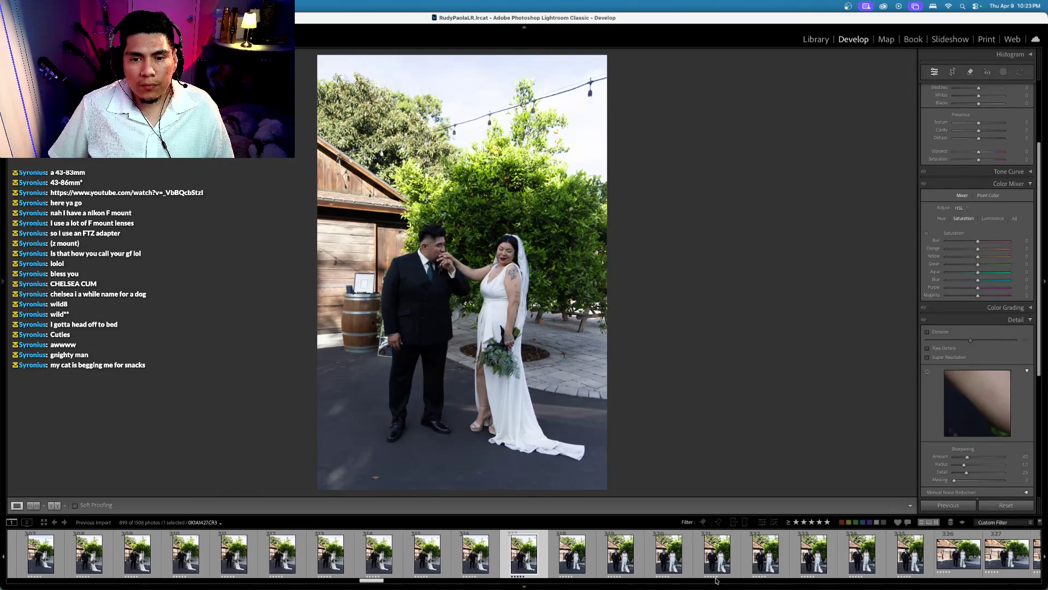
key("Right")
key("Right")
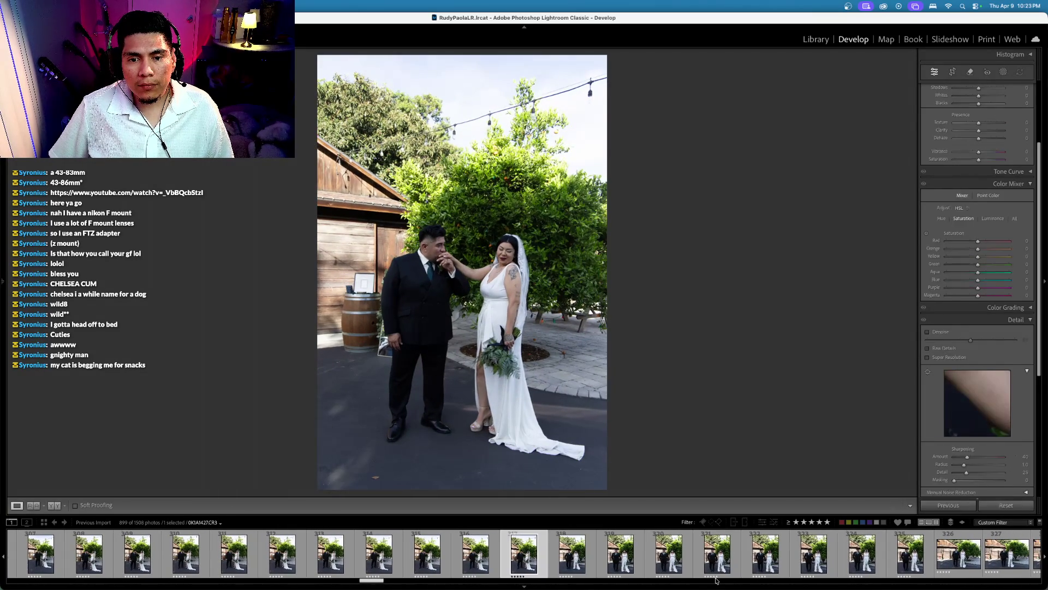
key("x")
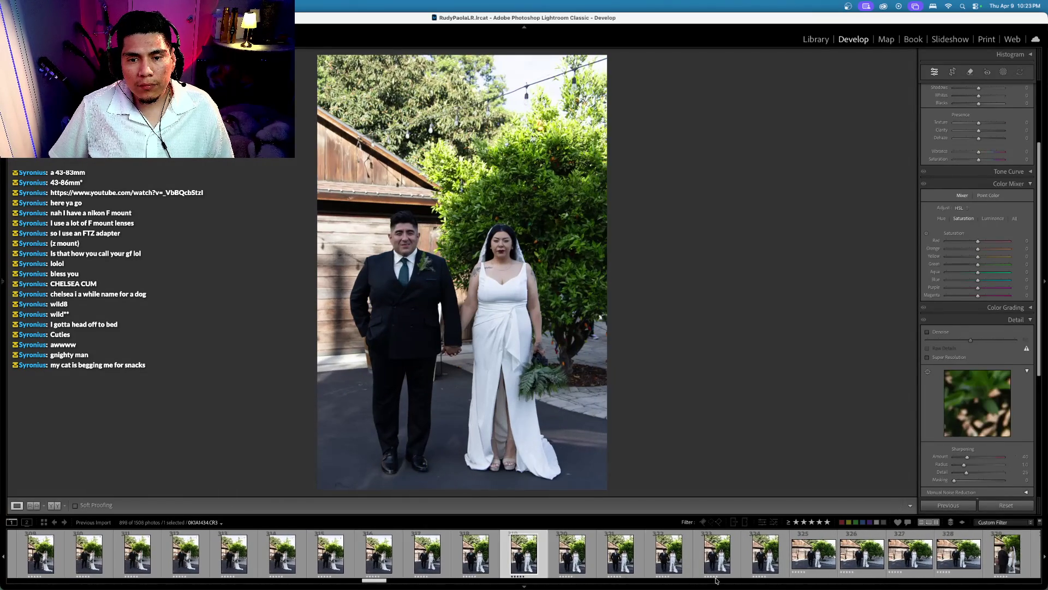
key("Right")
key("4")
key("Right")
key("Right")
key("Right")
key("Right")
key("Right")
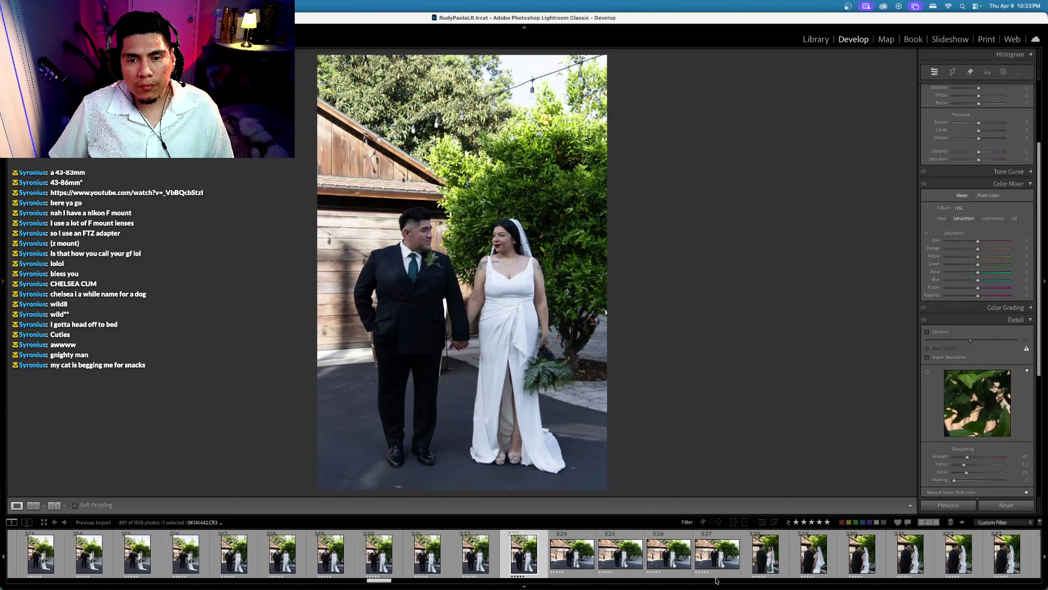
key("Right")
key("Right")
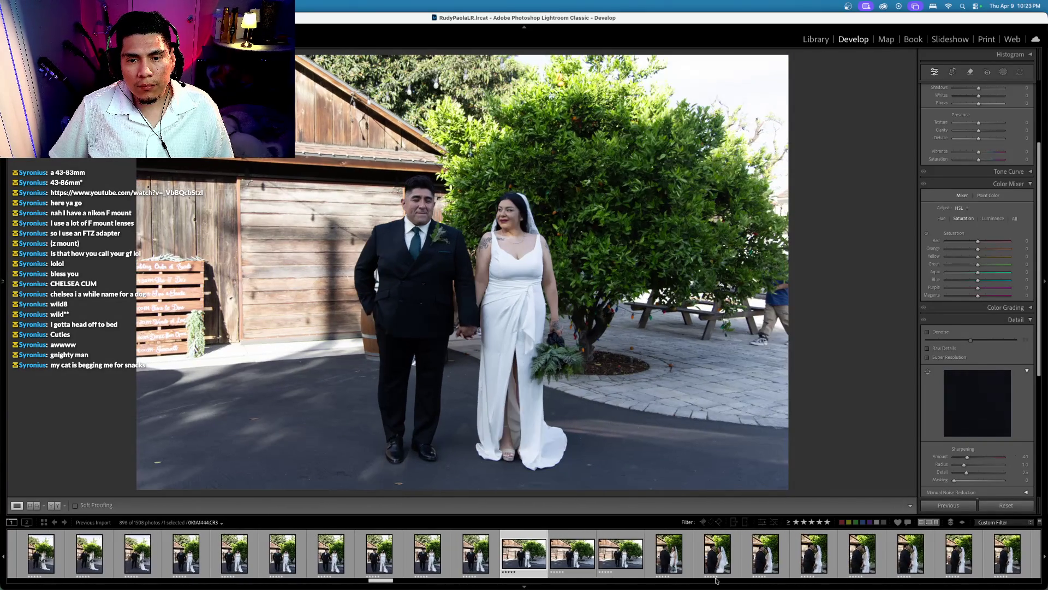
key("Right")
key("Right")
key("Right")
key("Left")
key("Right")
key("Right")
key("Right")
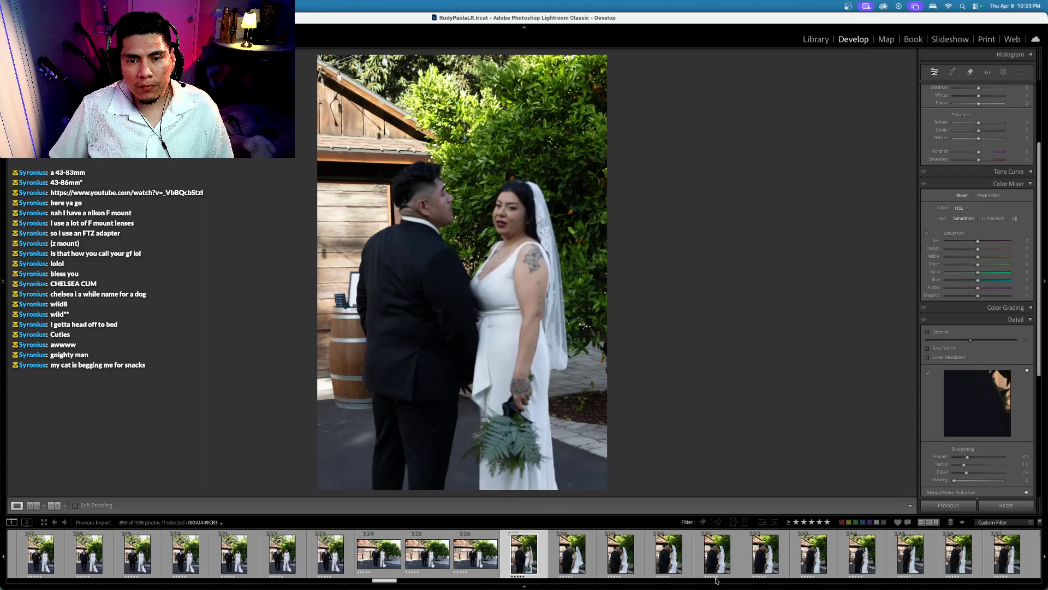
key("4")
key("Right")
key("Right")
key("Right")
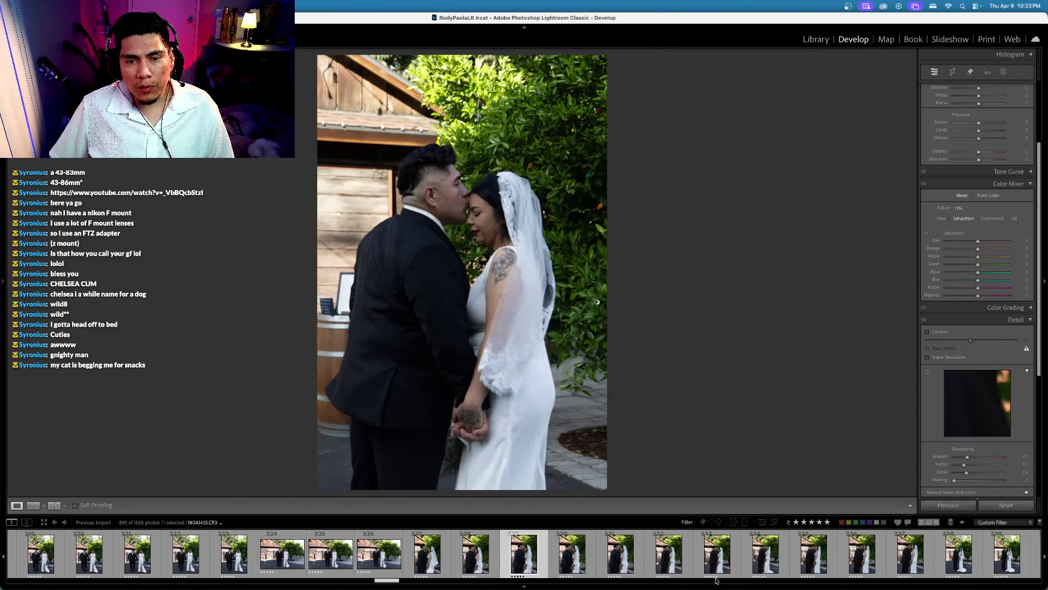
Step: Continue through the kiss, standing and close-up shots, rating keepers 4 stars to leave 894 in view
key("Right")
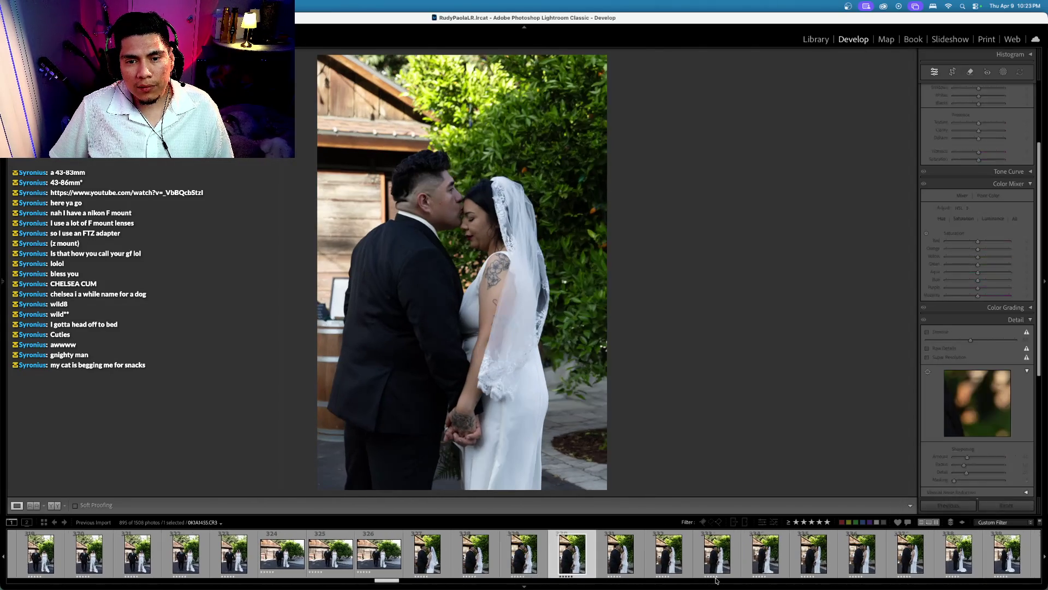
key("Left")
key("Right")
key("Right")
key("4")
key("Right")
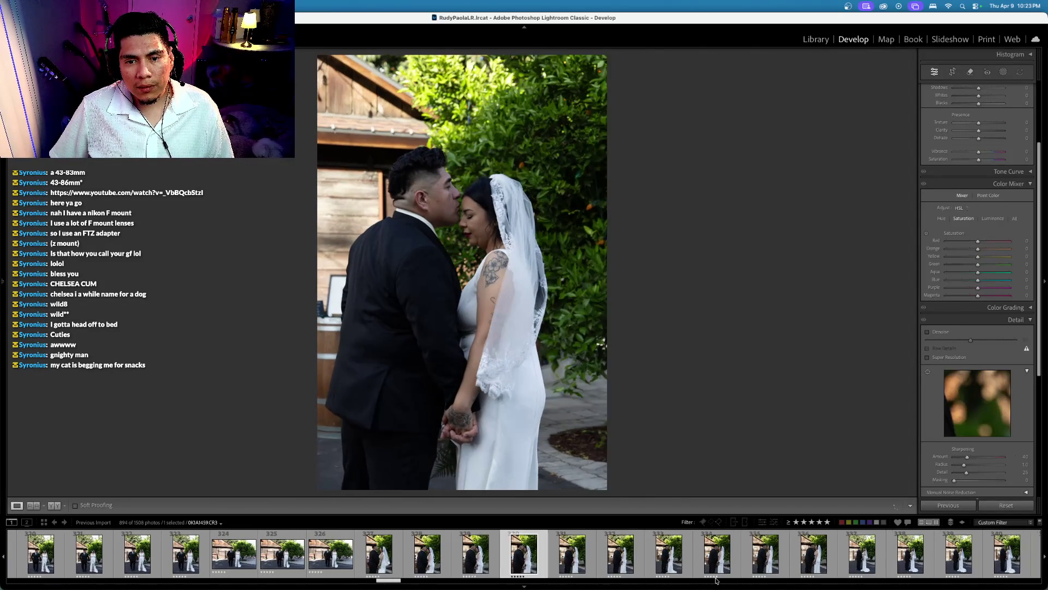
key("Right")
key("Right")
key("Left")
key("Right")
key("Left")
key("Right")
key("Right")
key("Right")
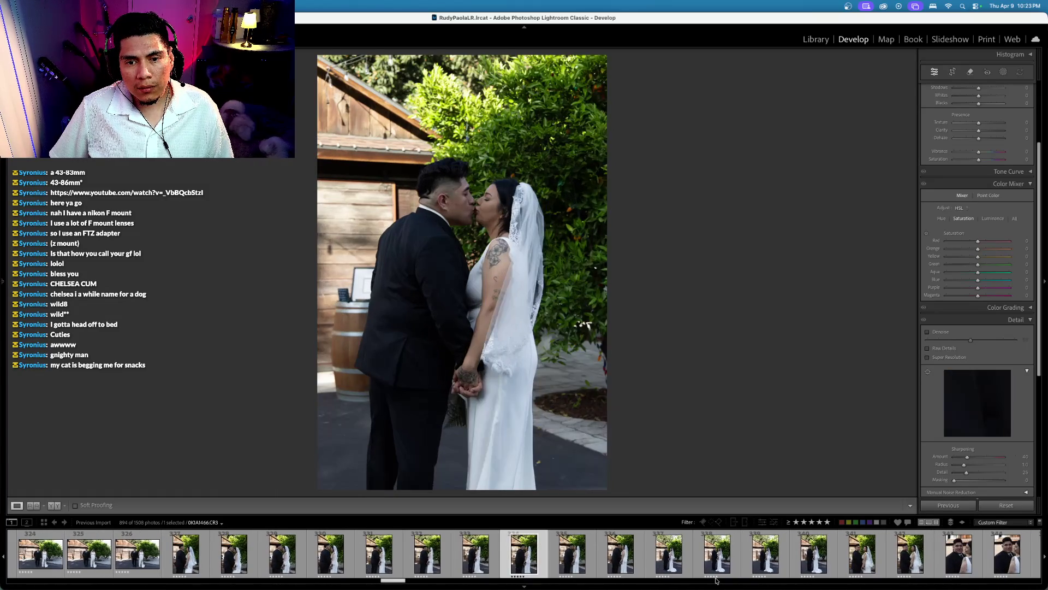
key("Right")
key("Right")
key("Left")
key("Left")
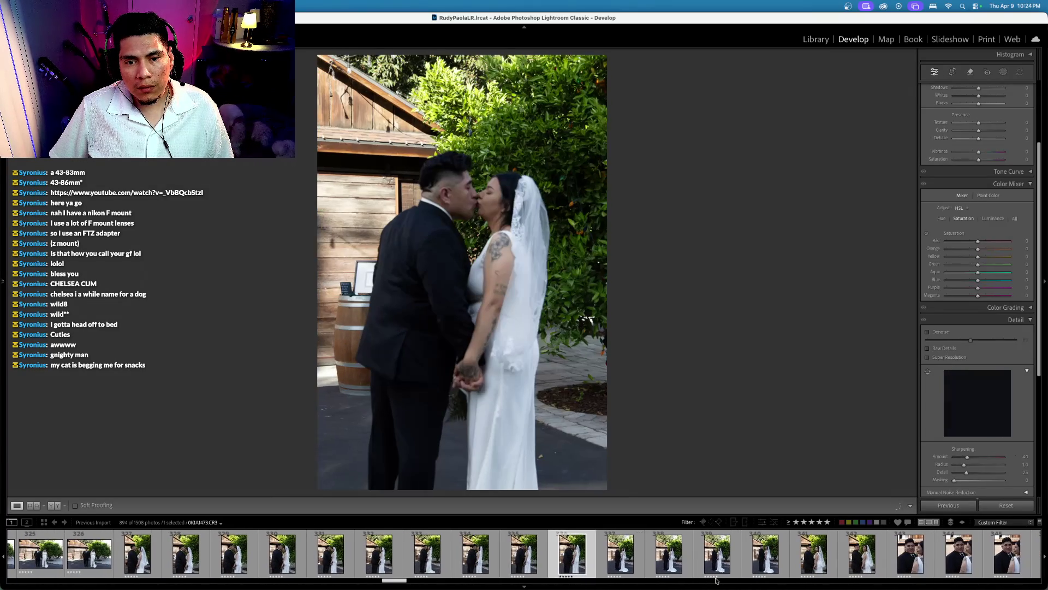
key("Right")
key("Right")
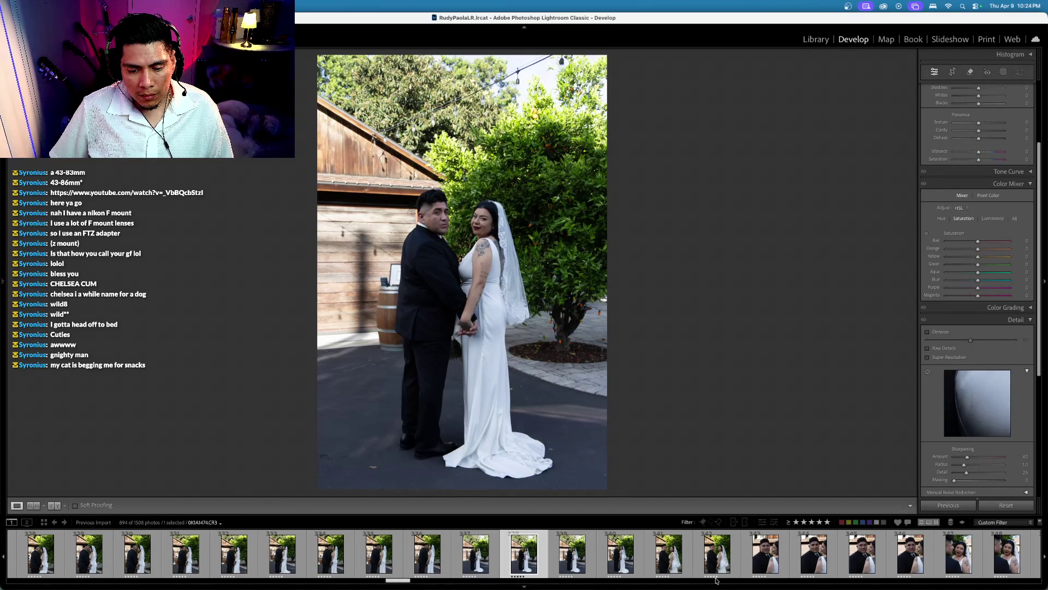
key("Right")
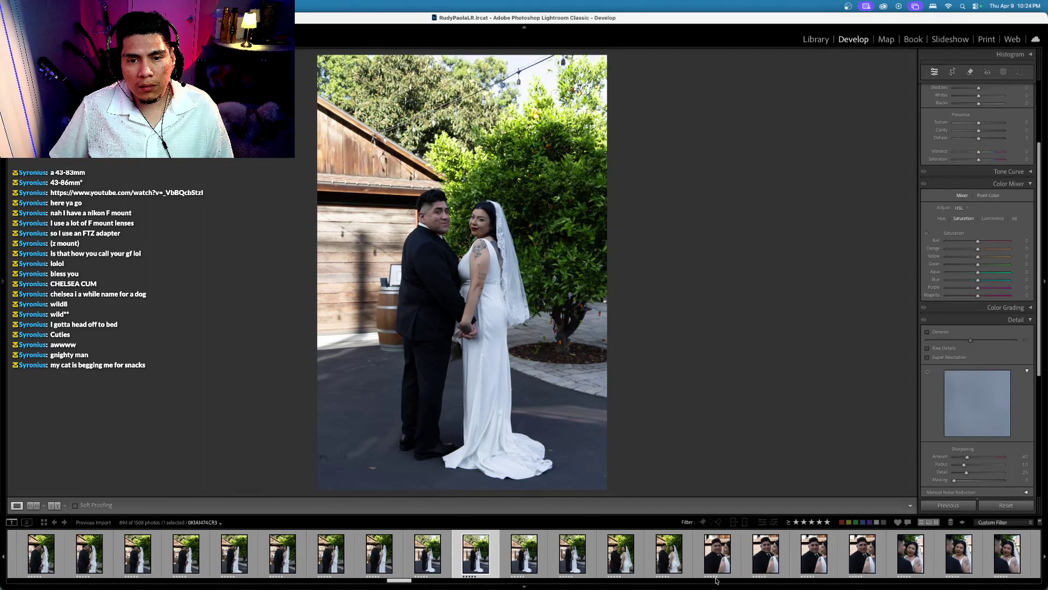
key("Right")
key("Right")
key("Right")
key("Right")
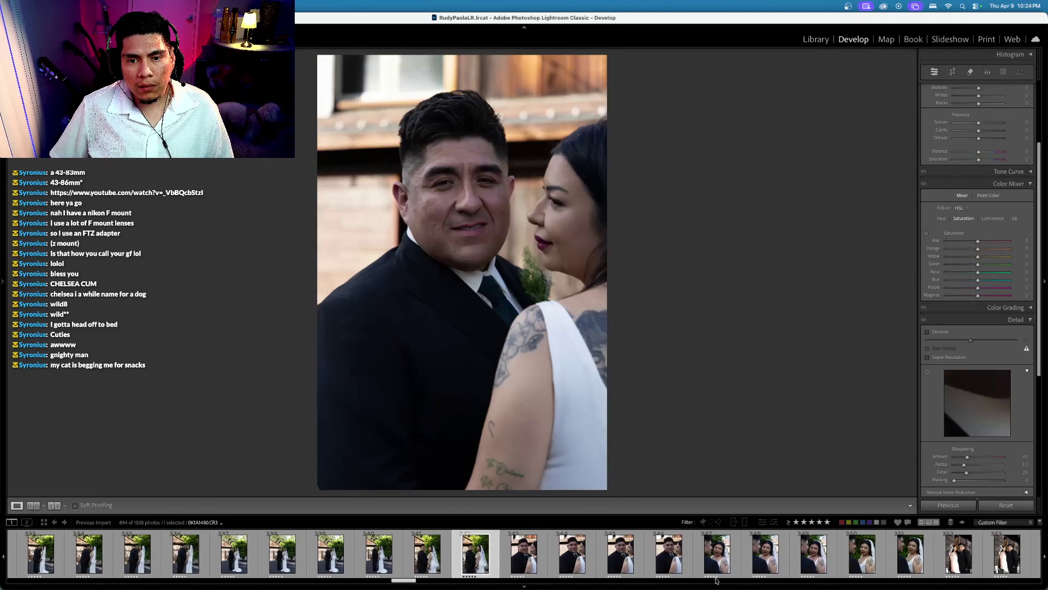
key("Right")
key("Right")
key("Right")
key("Right")
key("Right")
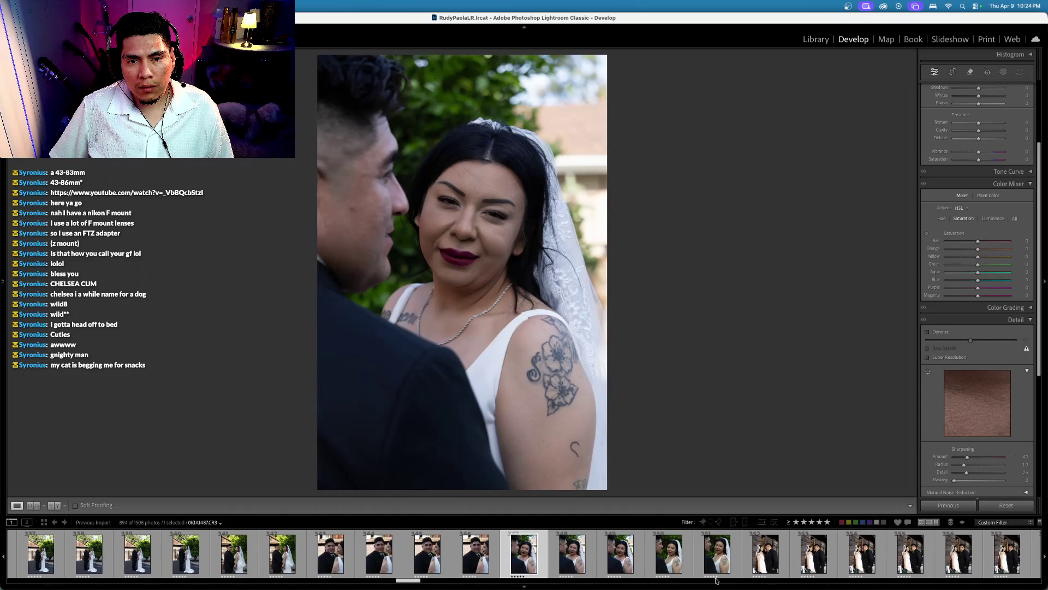
key("Right")
key("Right")
key("Right")
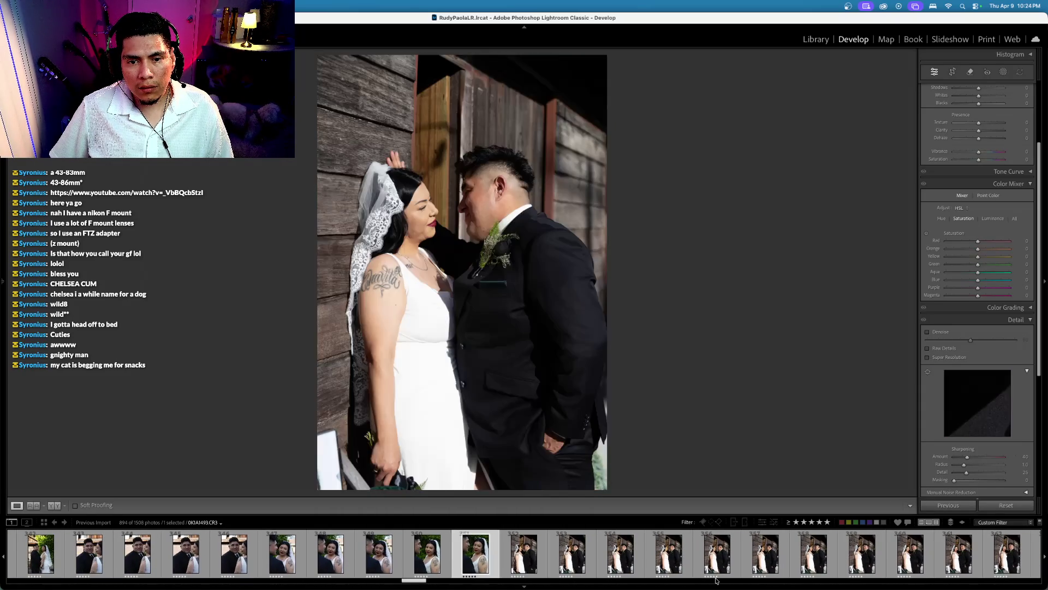
key("Right")
Step: Scroll the filmstrip back and reopen the edited garage portrait 0K1A1401
scroll(561, 554, "up", 5)
left_click(561, 557)
scroll(561, 554, "up", 8)
left_click(812, 572)
left_click(812, 572)
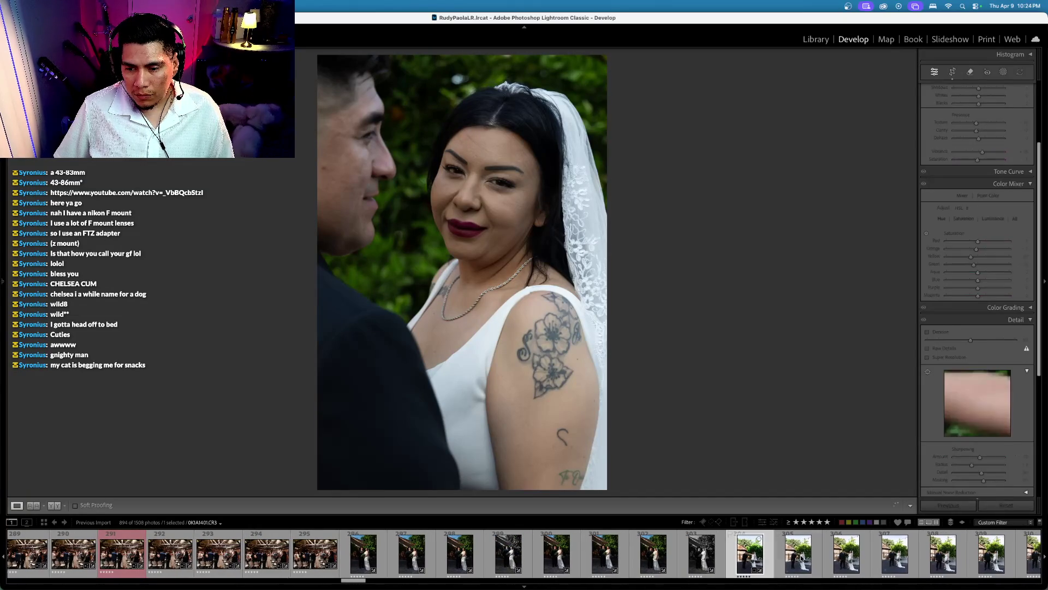
left_click(808, 541)
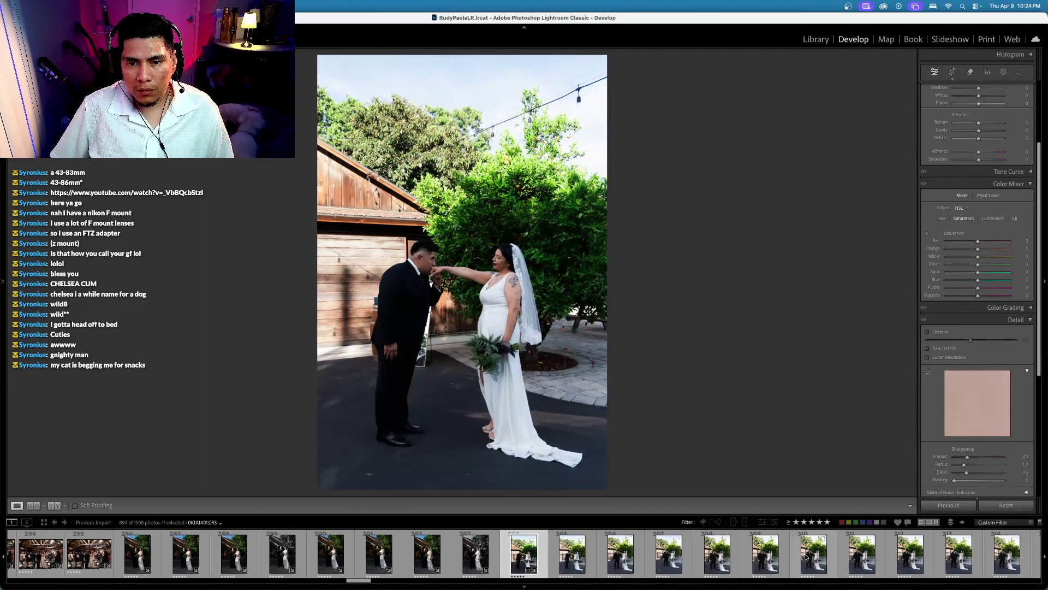
scroll(806, 557, "right", 15)
left_click(806, 557)
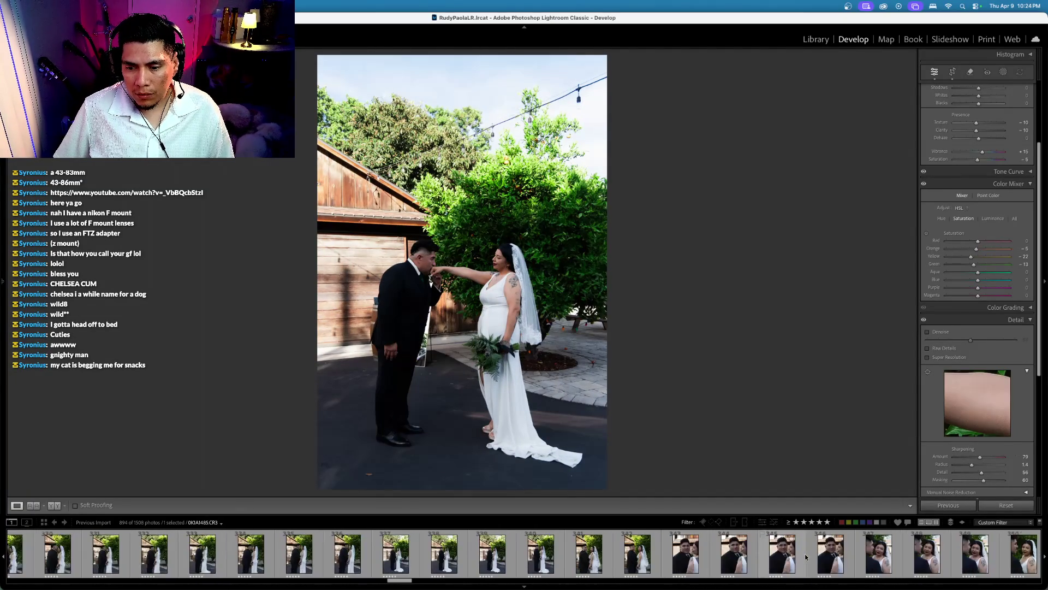
Step: Sync the garage portrait's edits across the selected outdoor portraits
left_click(743, 559, "shift")
key("super+shift+s")
key("Return")
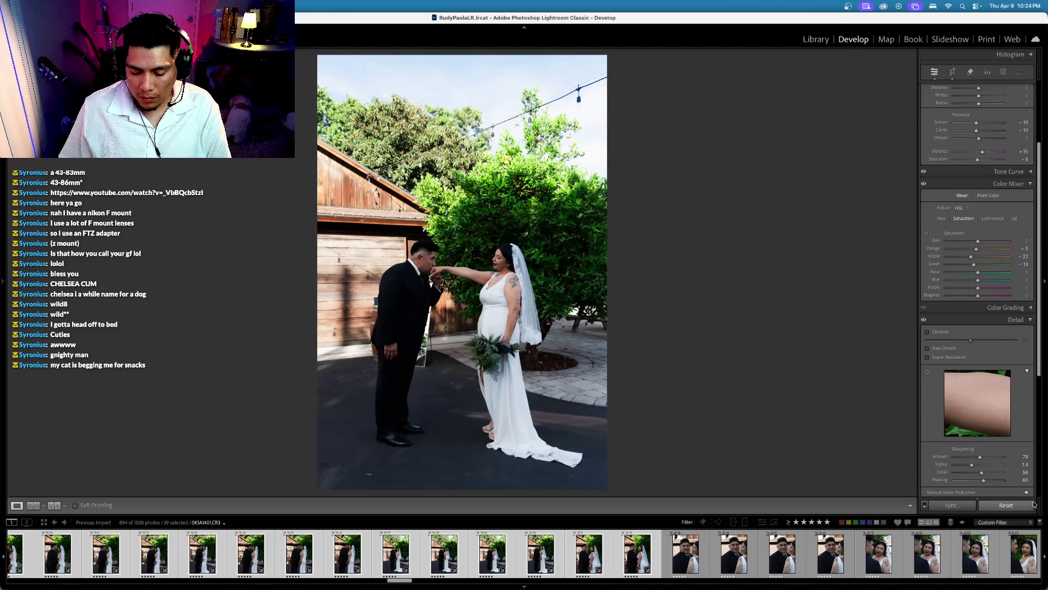
Step: Check the synced photos, then move to hand-kiss portrait 0K1A1406 and bring up its masking tools
key("Right")
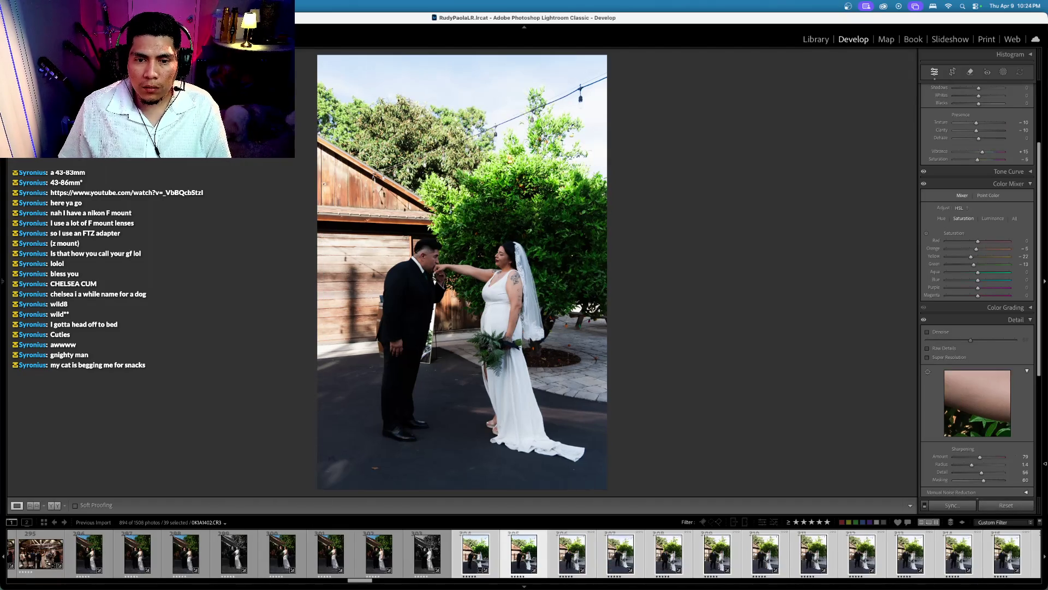
key("Left")
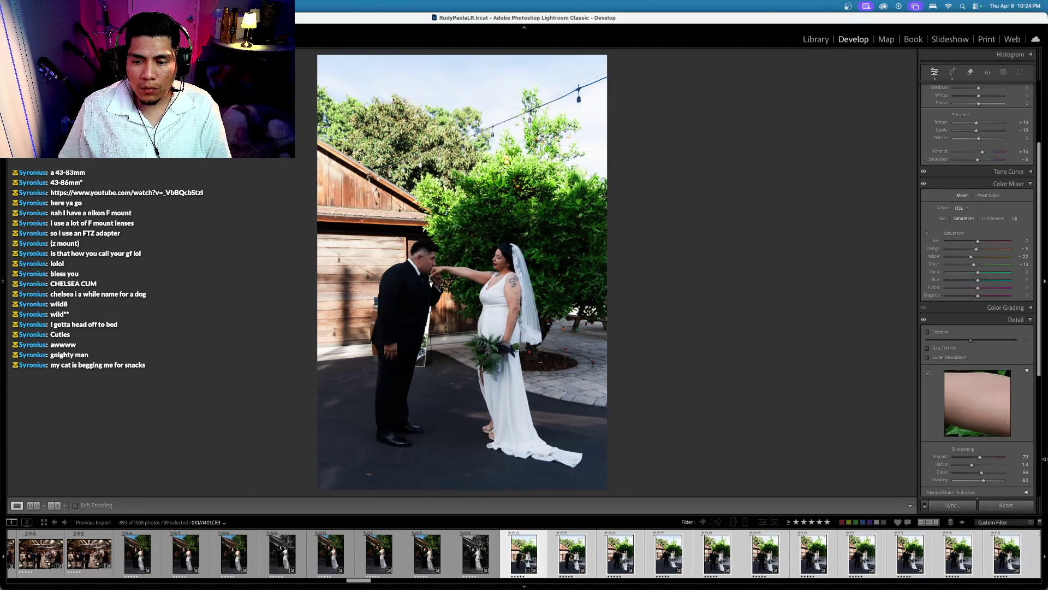
scroll(966, 219, "up", 5)
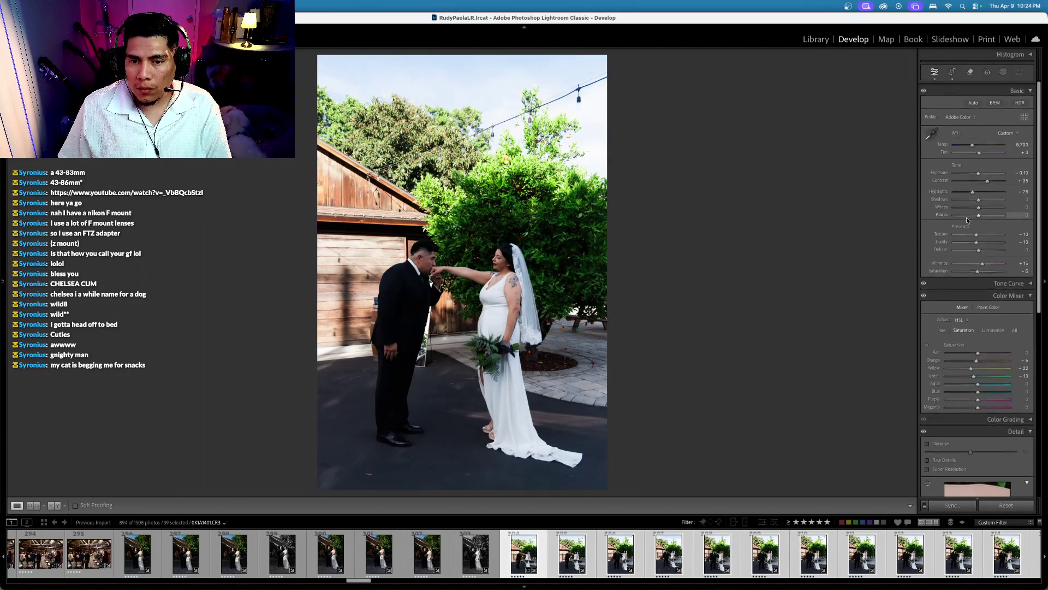
key("Right")
key("Right")
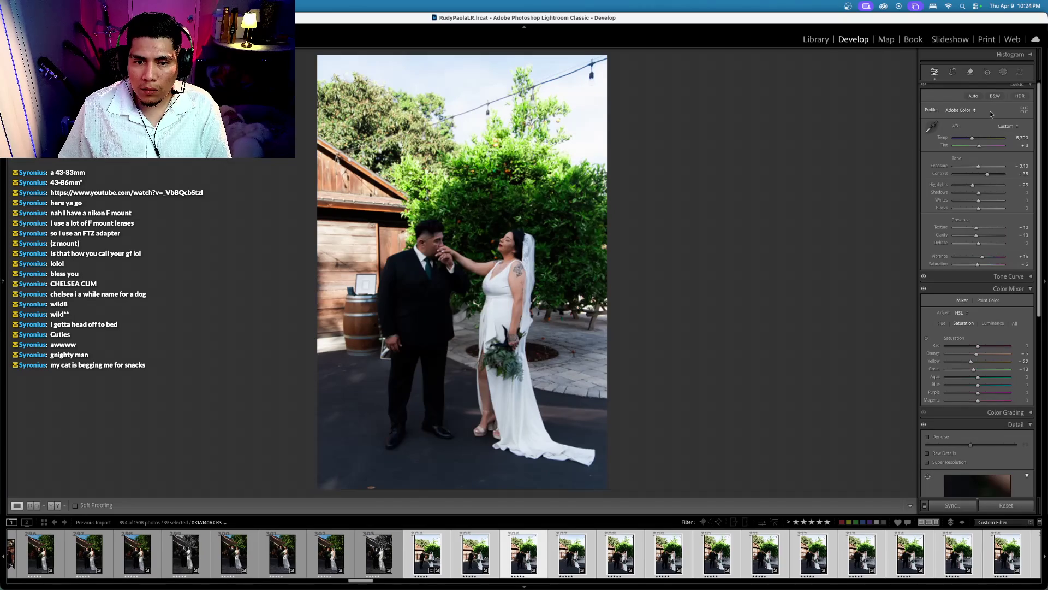
left_click(1004, 73)
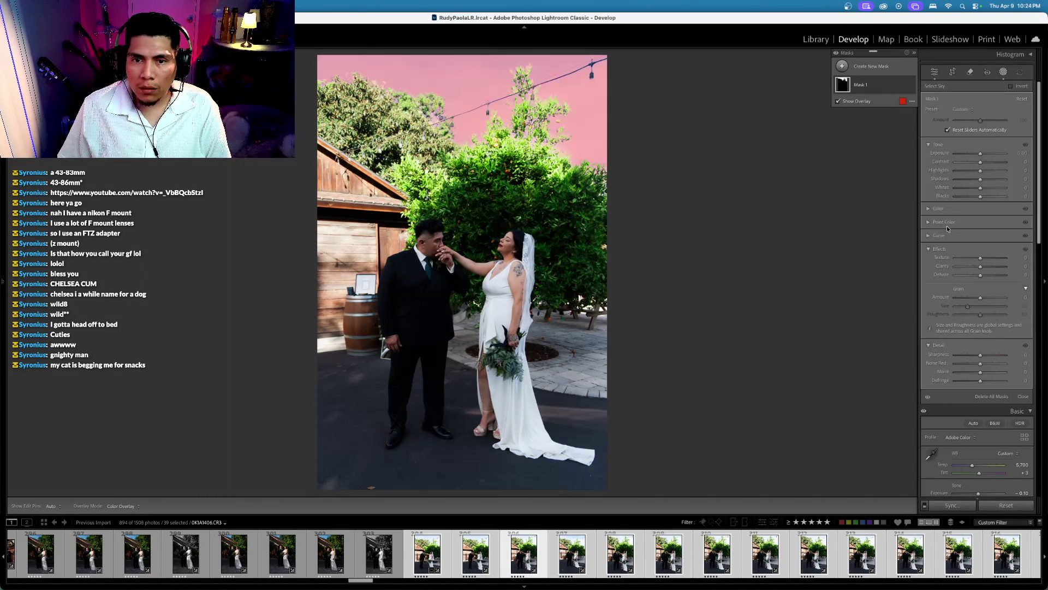
Step: Darken the sky mask's exposure and cut its highlights to -49, checking against Before view
left_click_drag(974, 155, 975, 153)
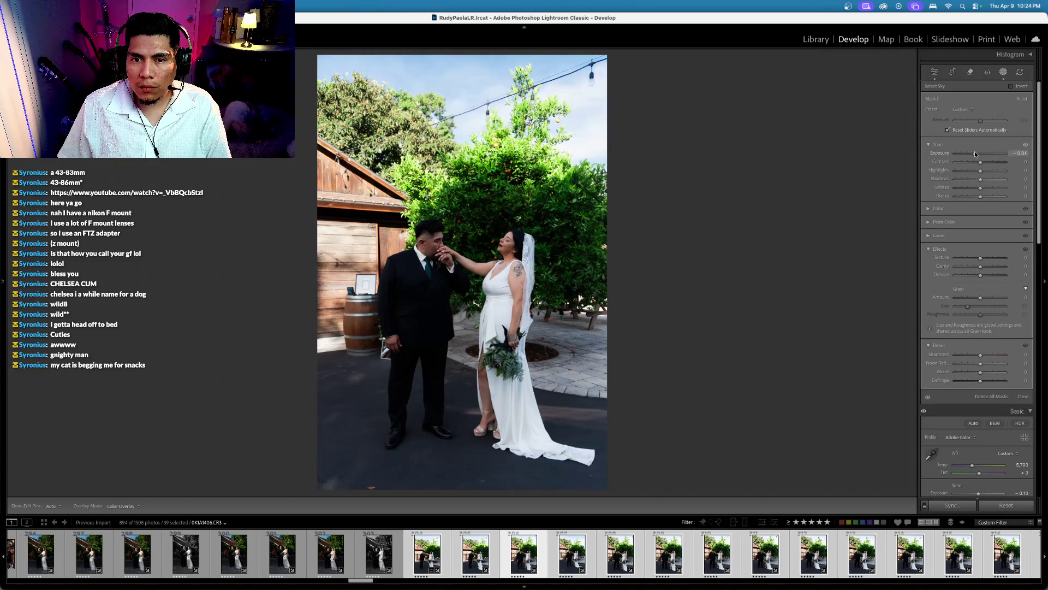
left_click(967, 170)
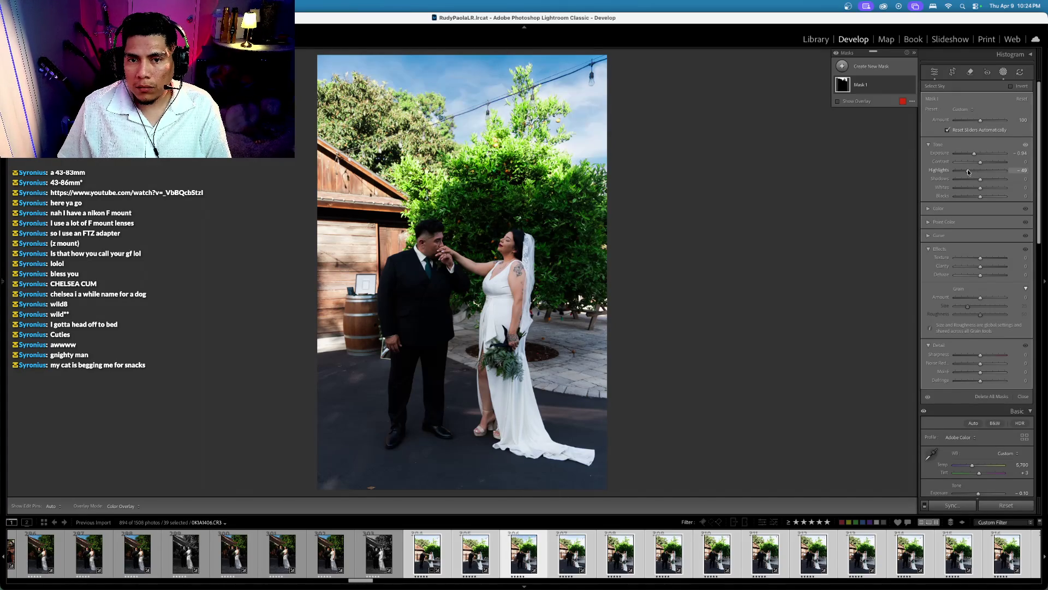
left_click(978, 154)
left_click_drag(979, 154, 977, 156)
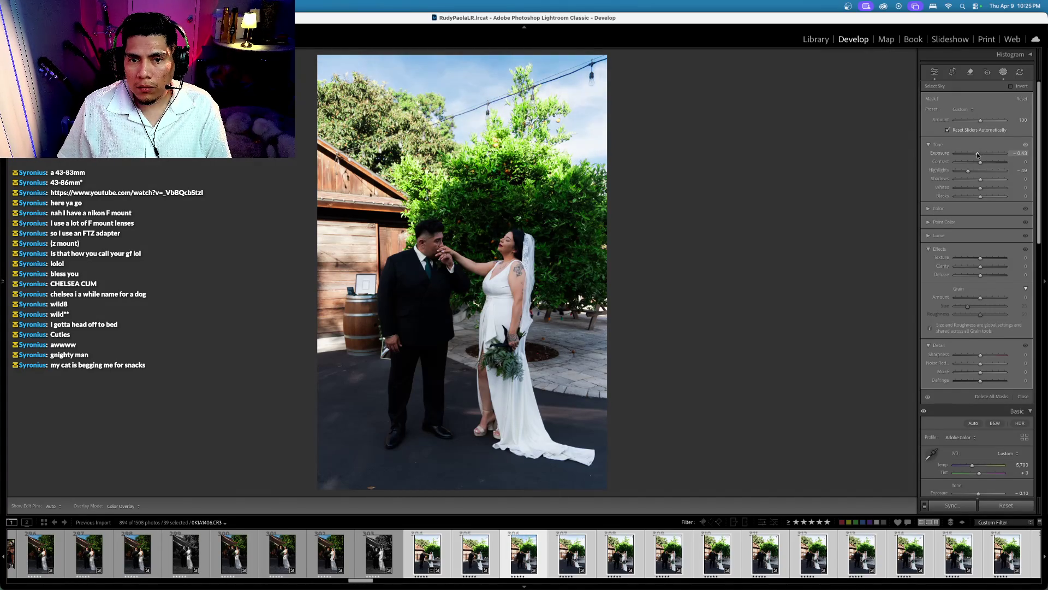
key("backslash")
key("backslash")
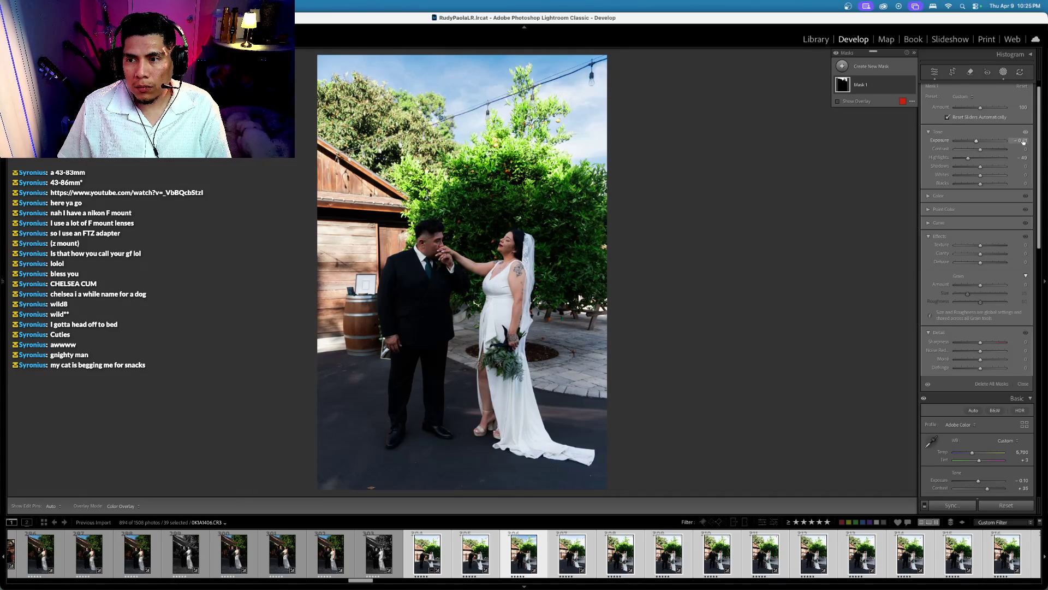
left_click(974, 141)
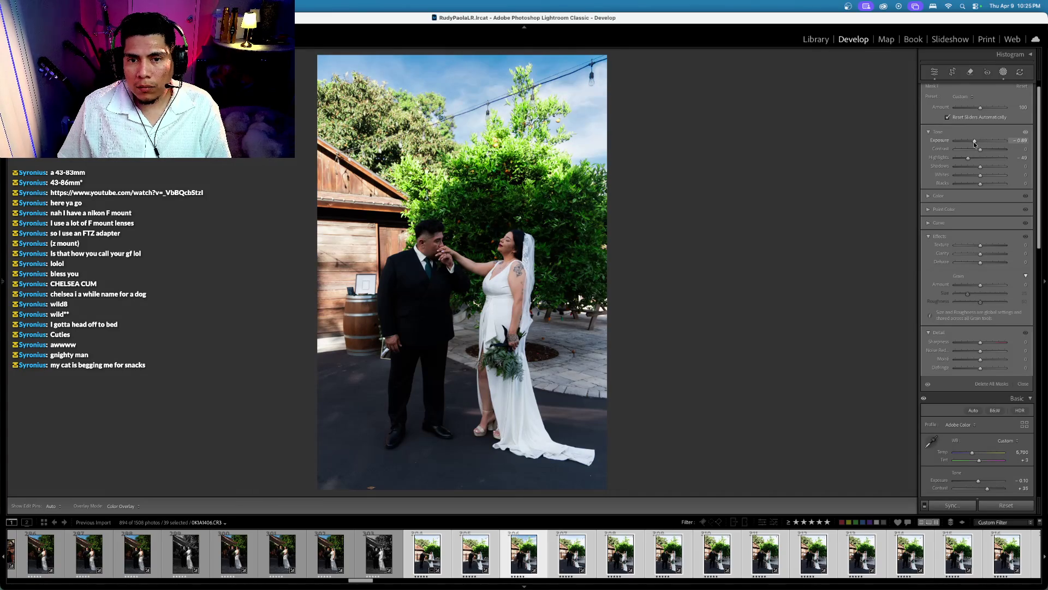
key("backslash")
key("backslash")
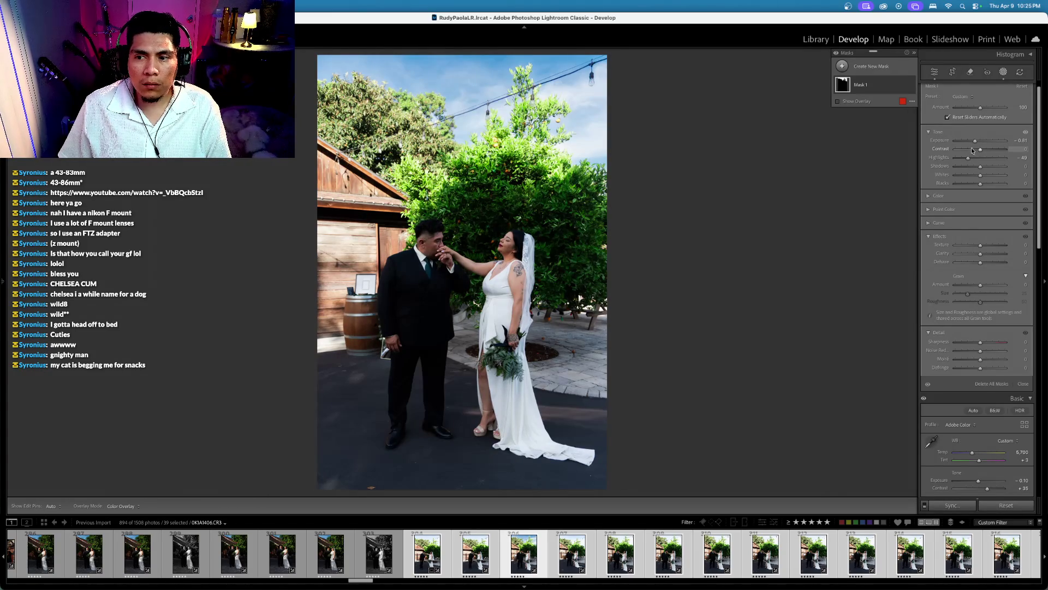
left_click(974, 141)
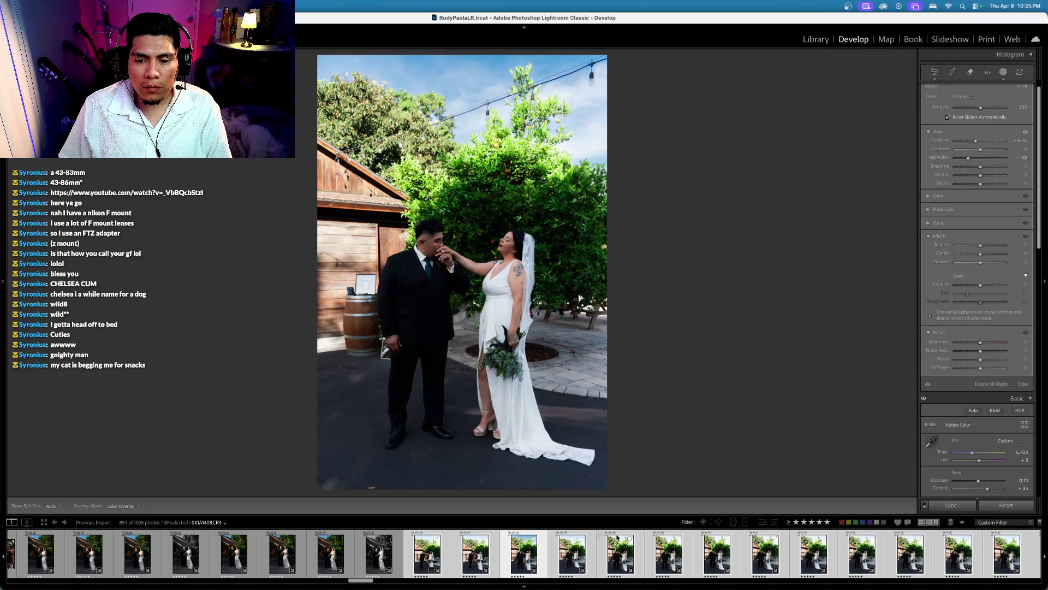
Step: Reselect sky Mask 1, fine-tune its exposure to -0.44, and close Masking
left_click(574, 553)
left_click(532, 558)
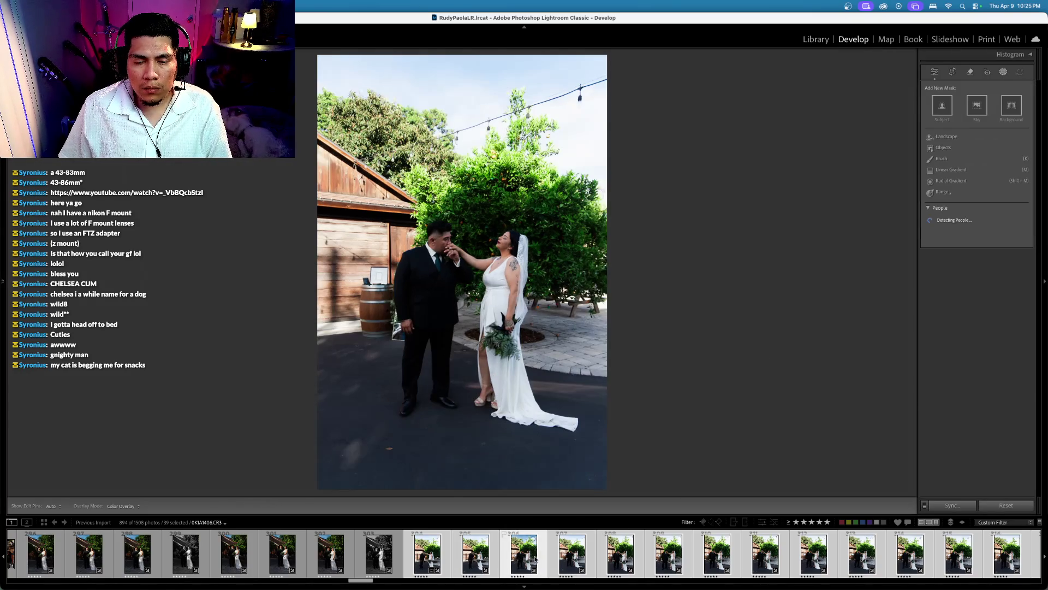
left_click(860, 85)
left_click_drag(1020, 153, 1047, 178)
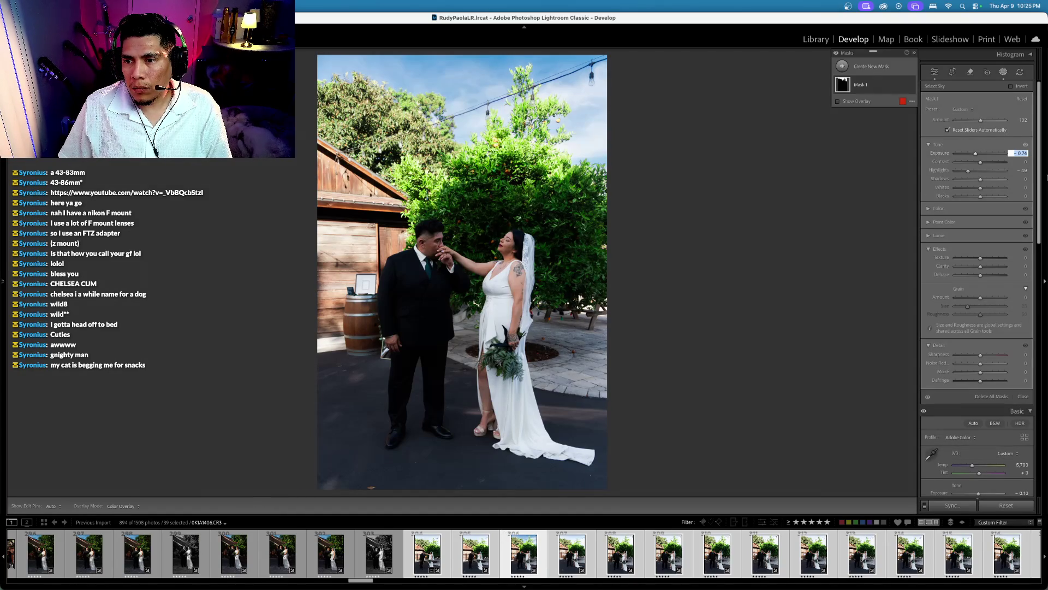
key("Up")
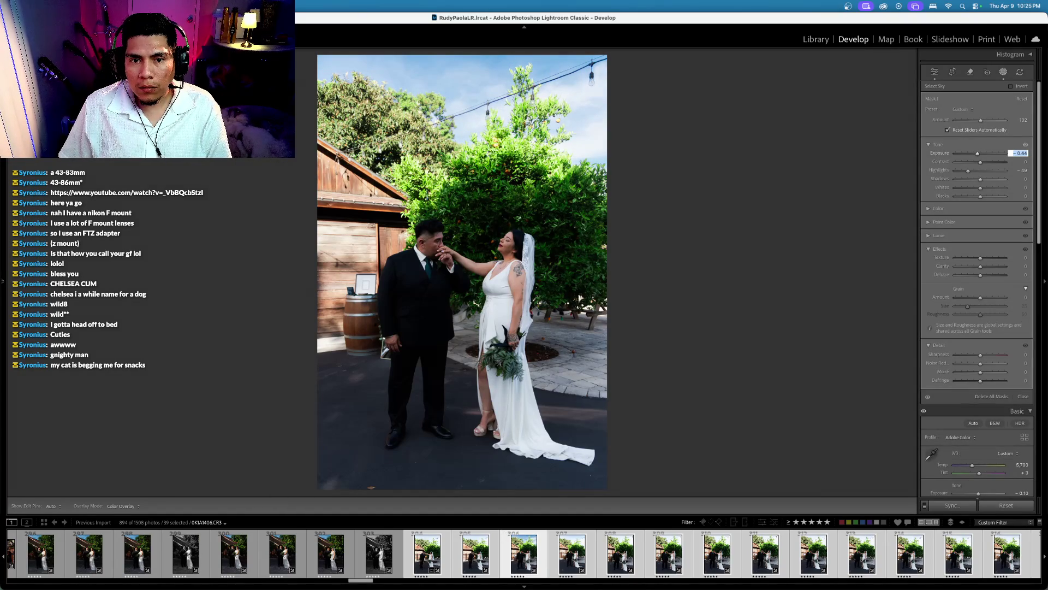
left_click(1004, 71)
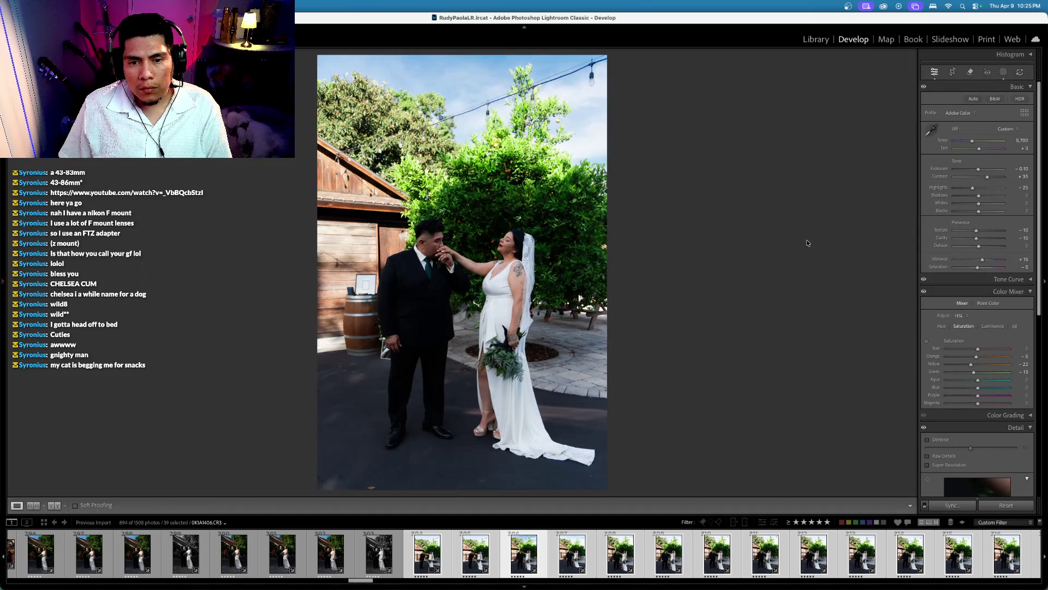
Step: Select the 20 outdoor portraits led by 0K1A1406, hold Cmd for Auto Sync, and reopen the sky mask
key("Right")
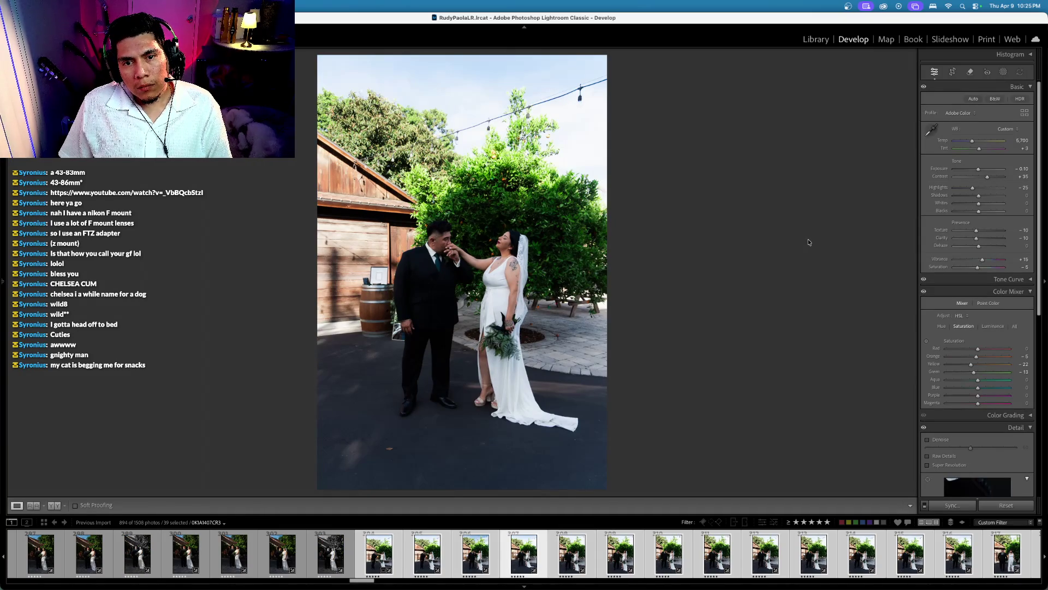
scroll(901, 564, "down", 3)
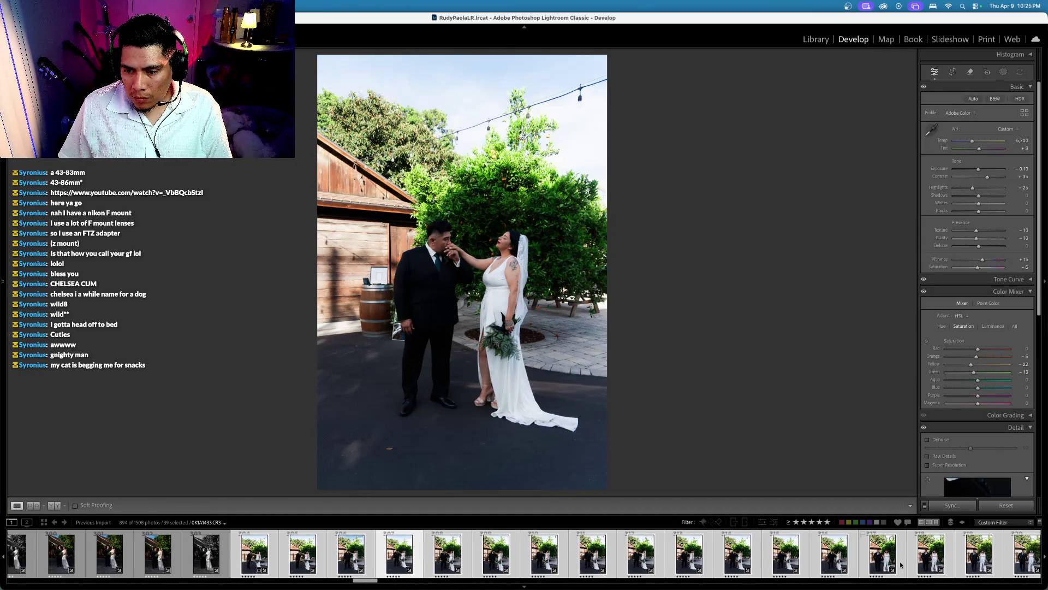
scroll(901, 565, "down", 10)
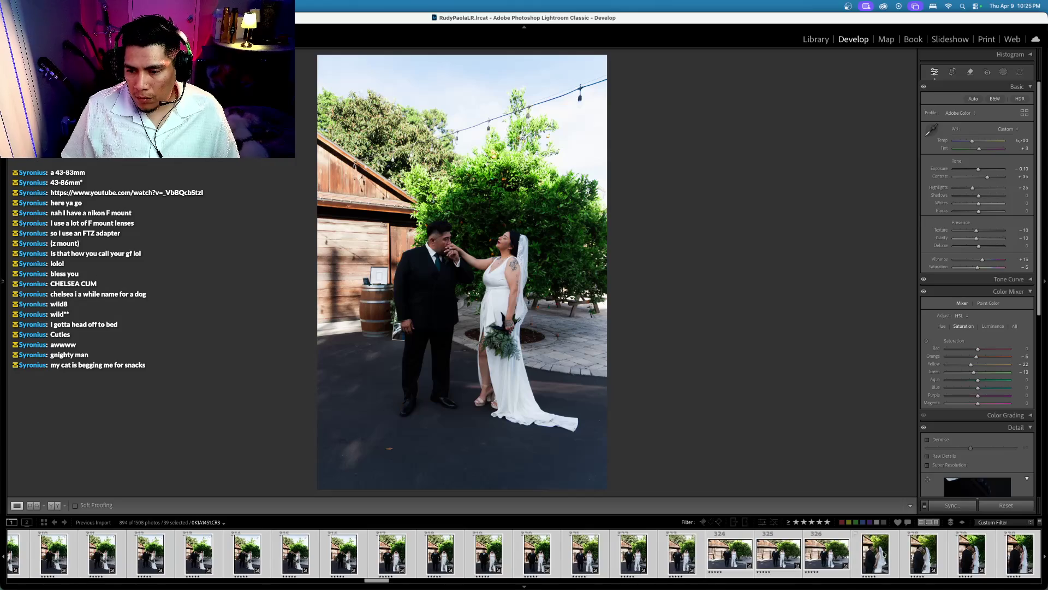
left_click(676, 559, "super")
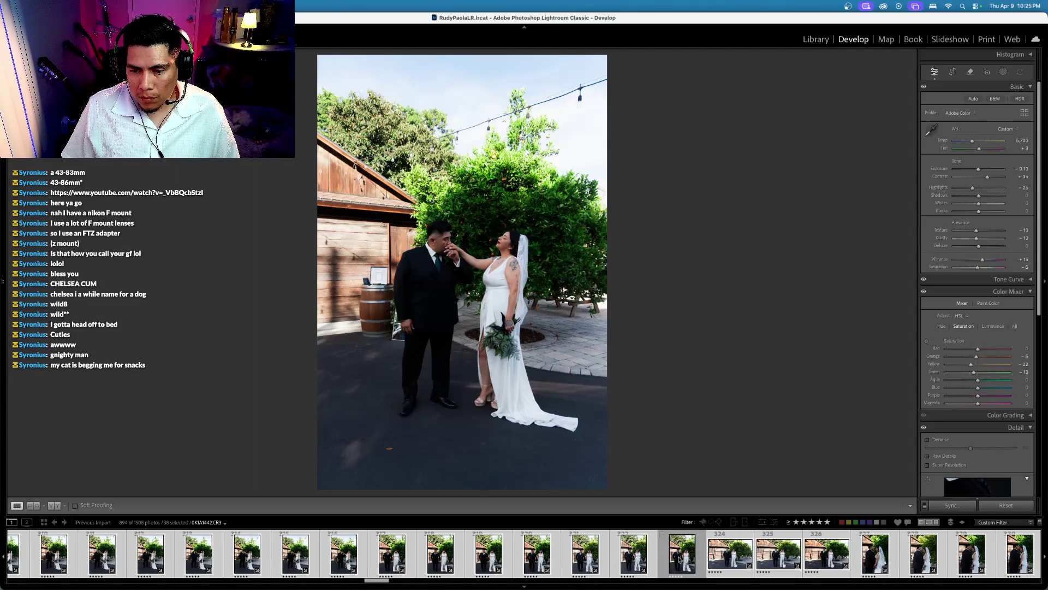
left_click(677, 560)
scroll(652, 556, "up", 6)
scroll(653, 556, "up", 7)
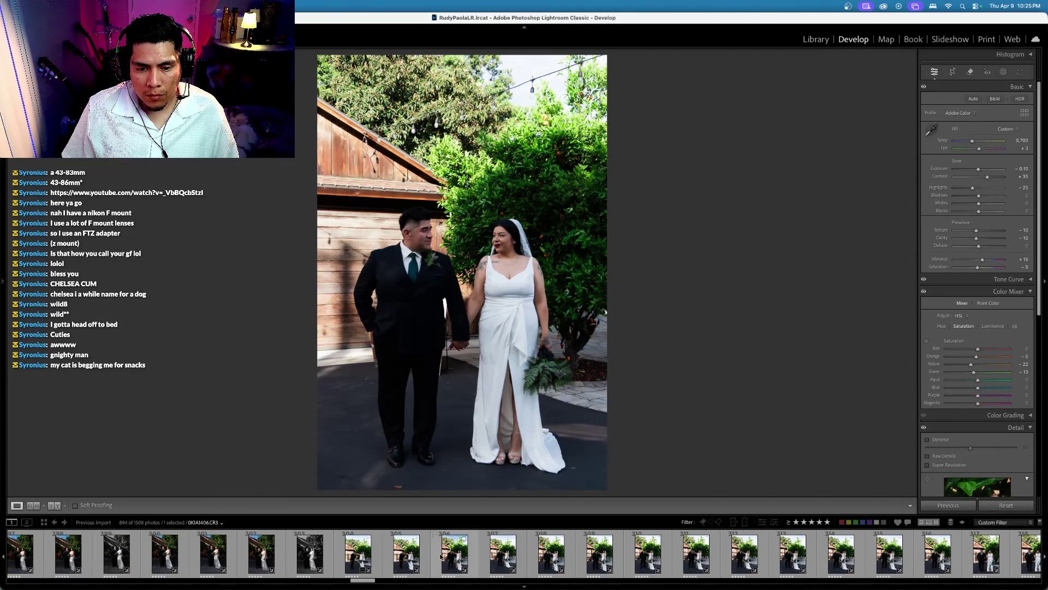
left_click(456, 554, "shift")
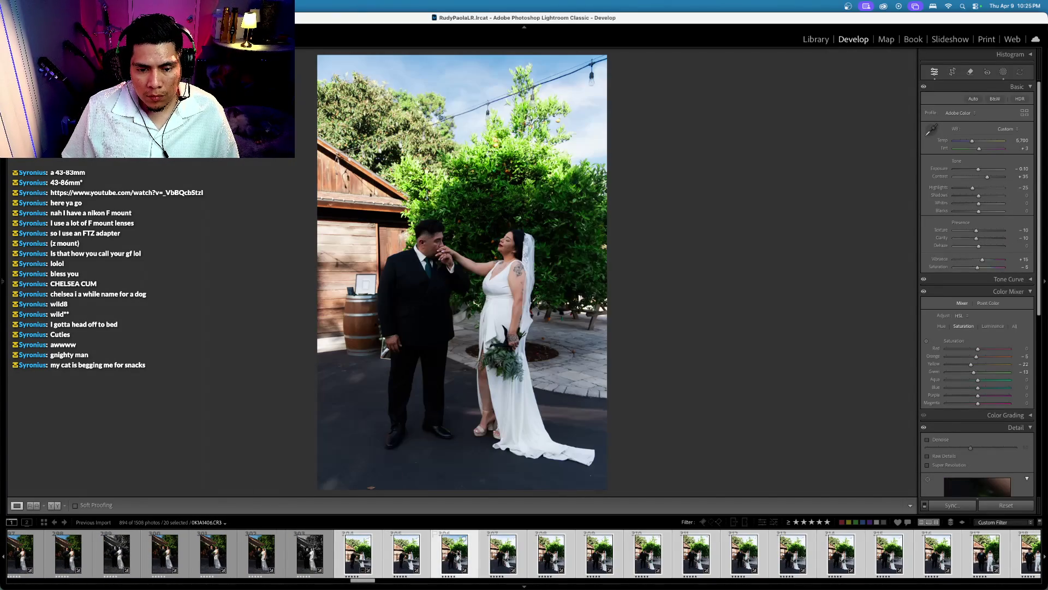
key("super")
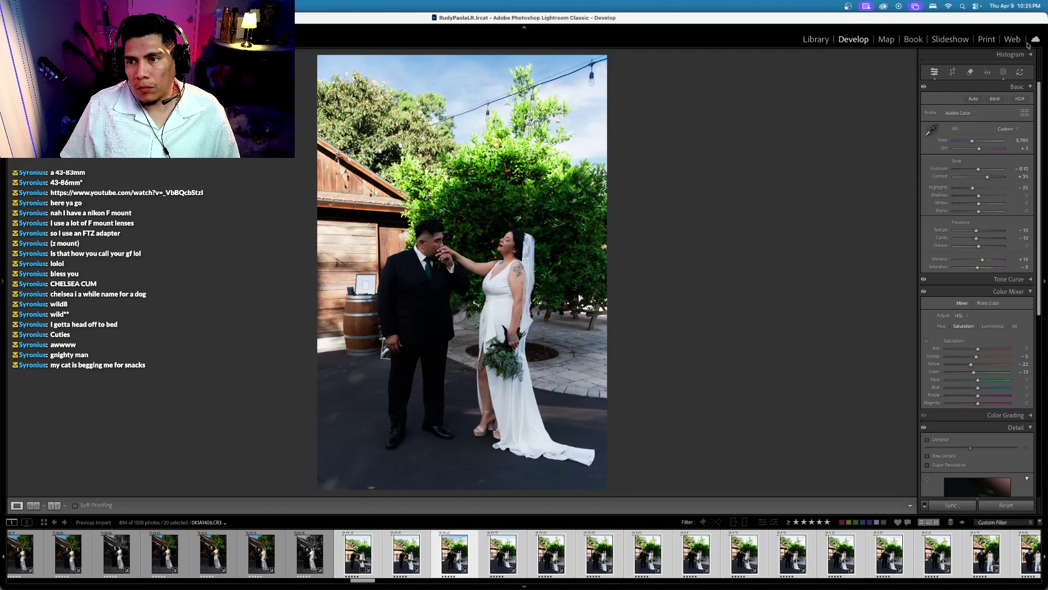
left_click(1003, 72)
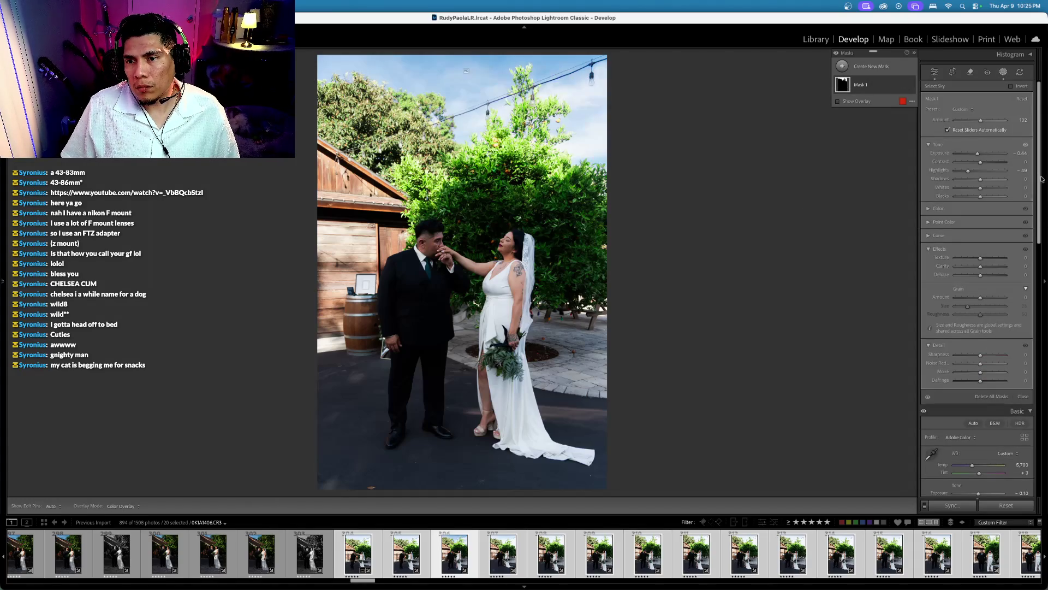
Step: Ease Mask 1 sky highlights from -49 to -39, then synchronize settings across the selected outdoor portraits
left_click(1025, 170)
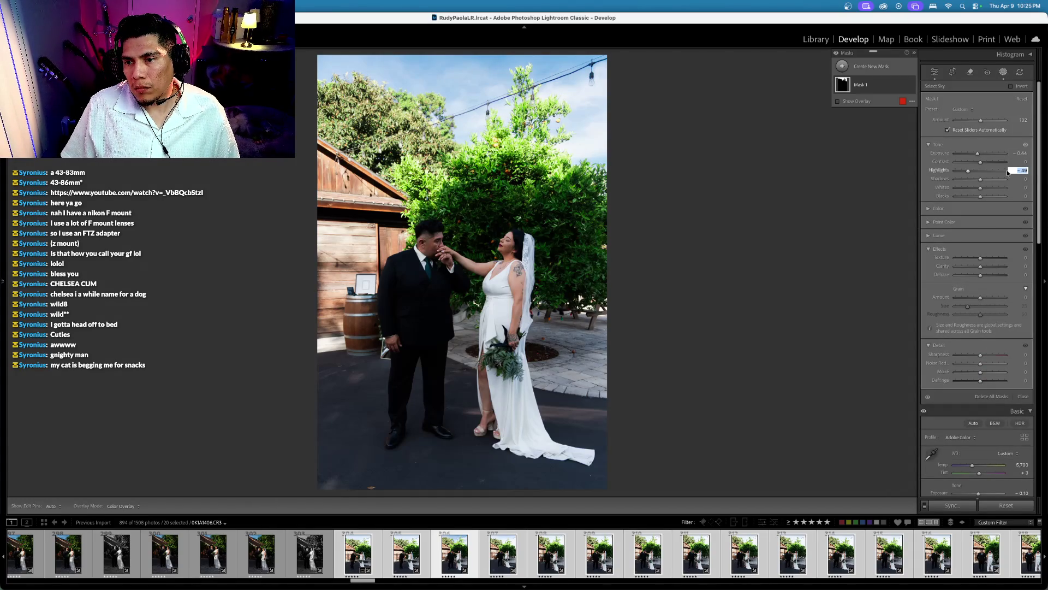
left_click_drag(969, 171, 971, 171)
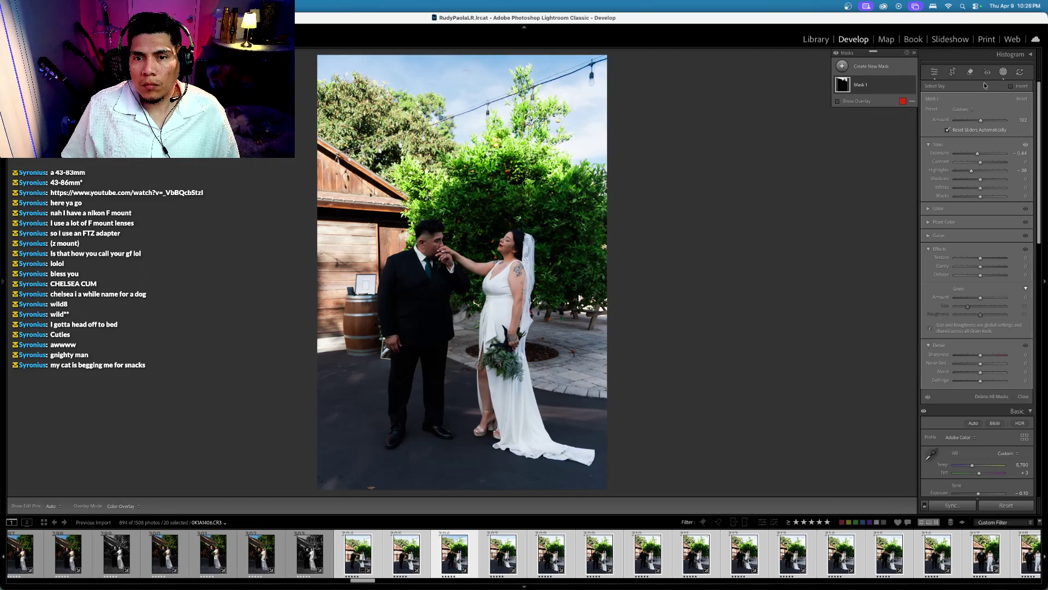
left_click(1004, 72)
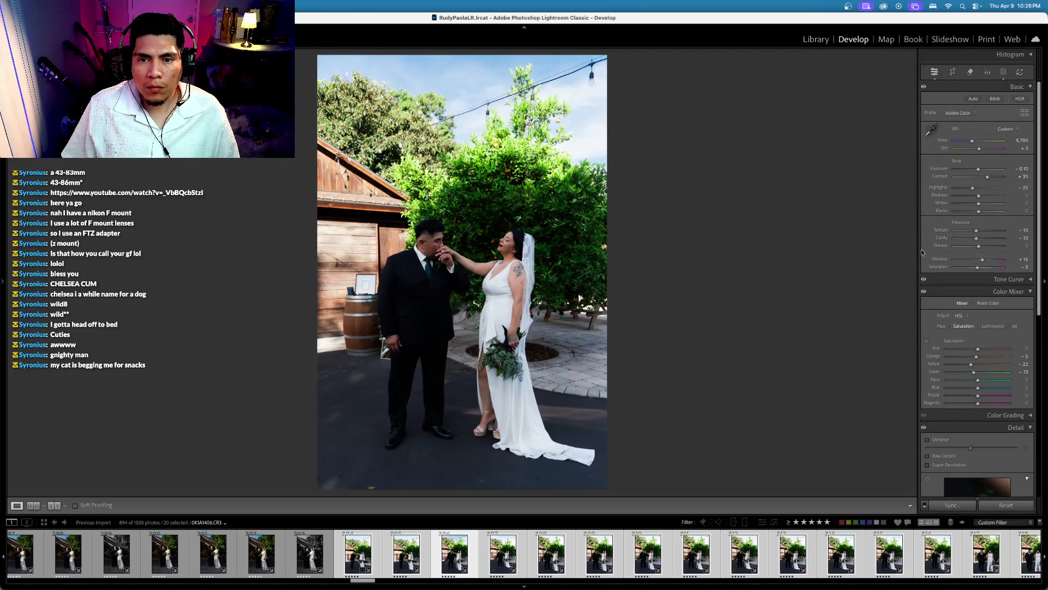
key("super+shift+s")
key("Return")
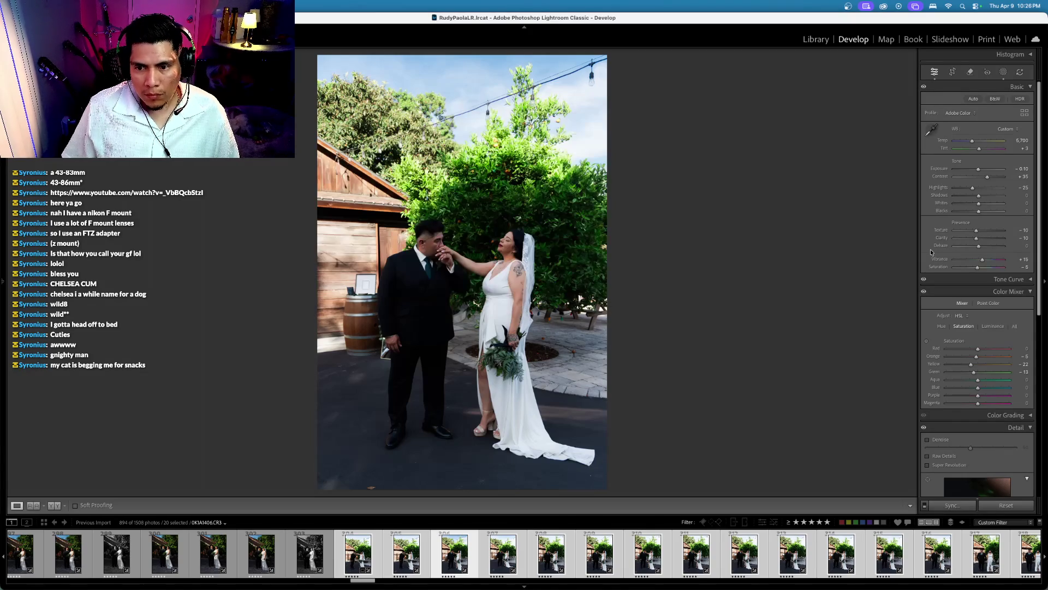
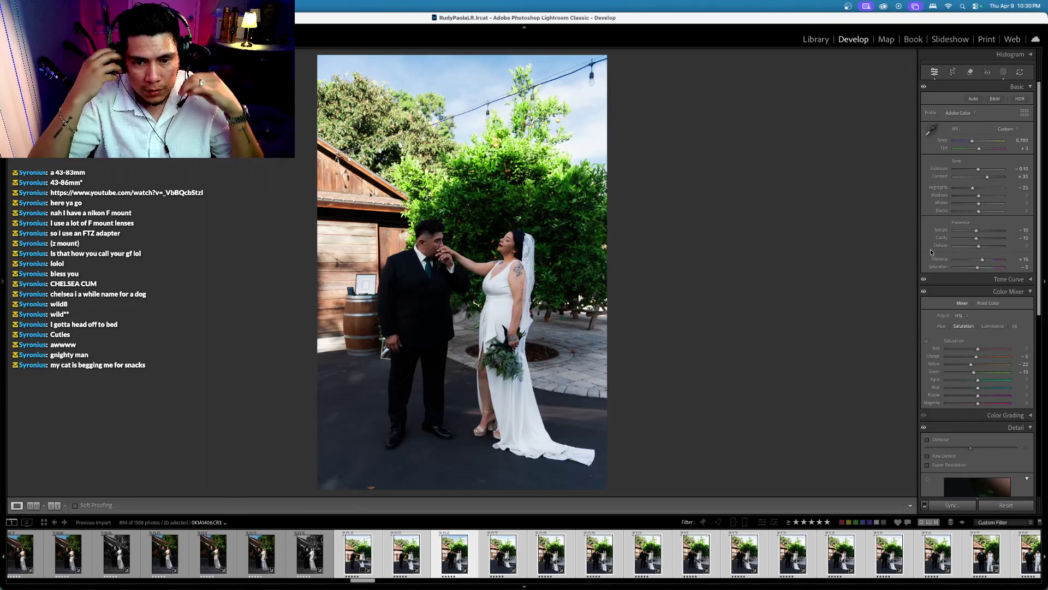
Step: Step through the wedding photos and bring up the Synchronize Settings dialog
key("Right")
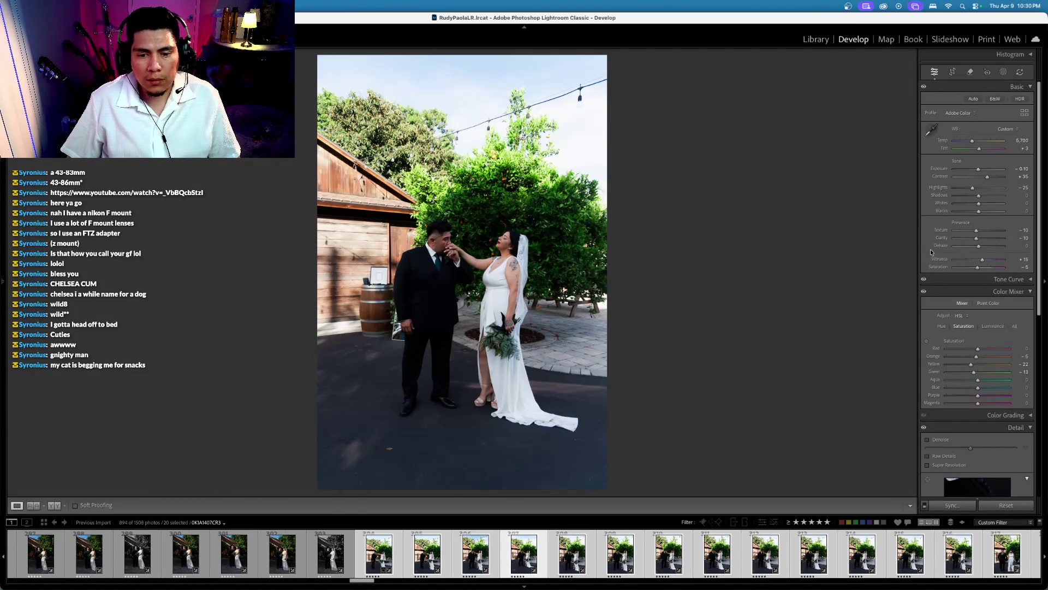
key("Right")
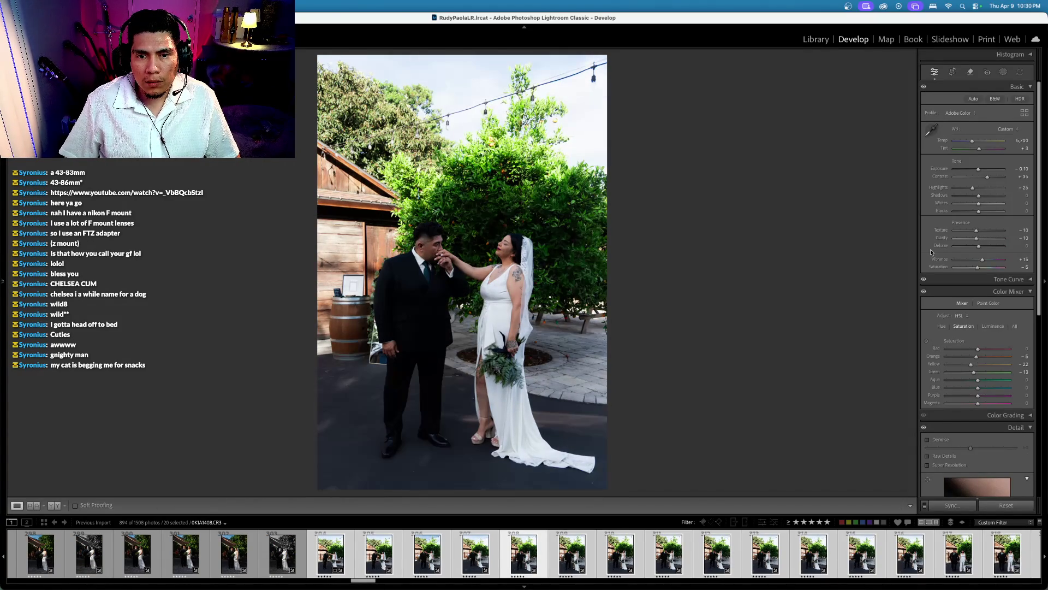
key("Left")
key("Left")
key("Left")
key("Left")
left_click(951, 505)
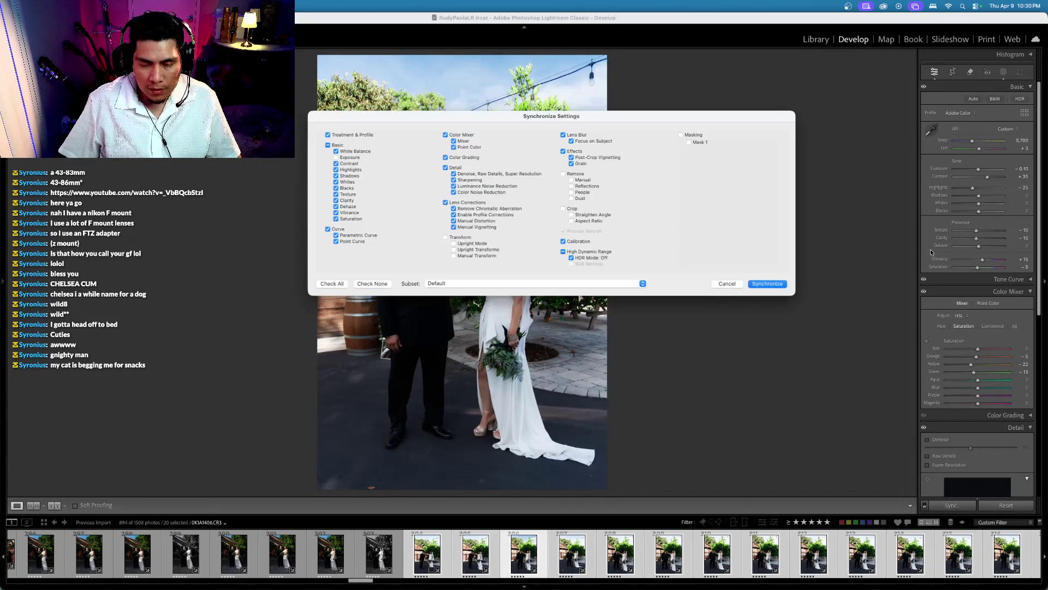
Step: Include Masking in the sync and apply the settings to the selected photos
left_click(681, 134)
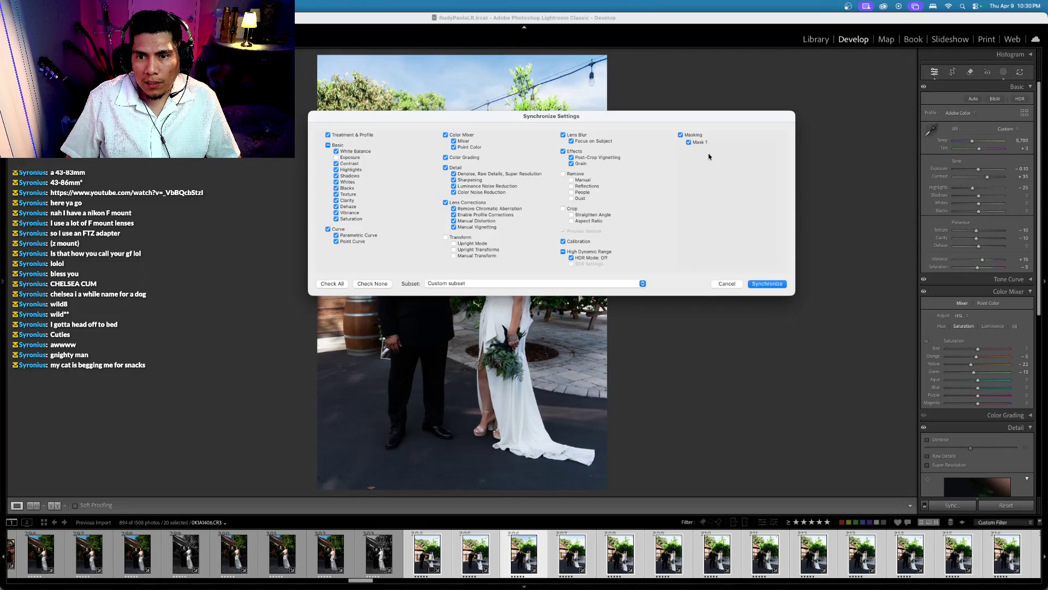
left_click(766, 284)
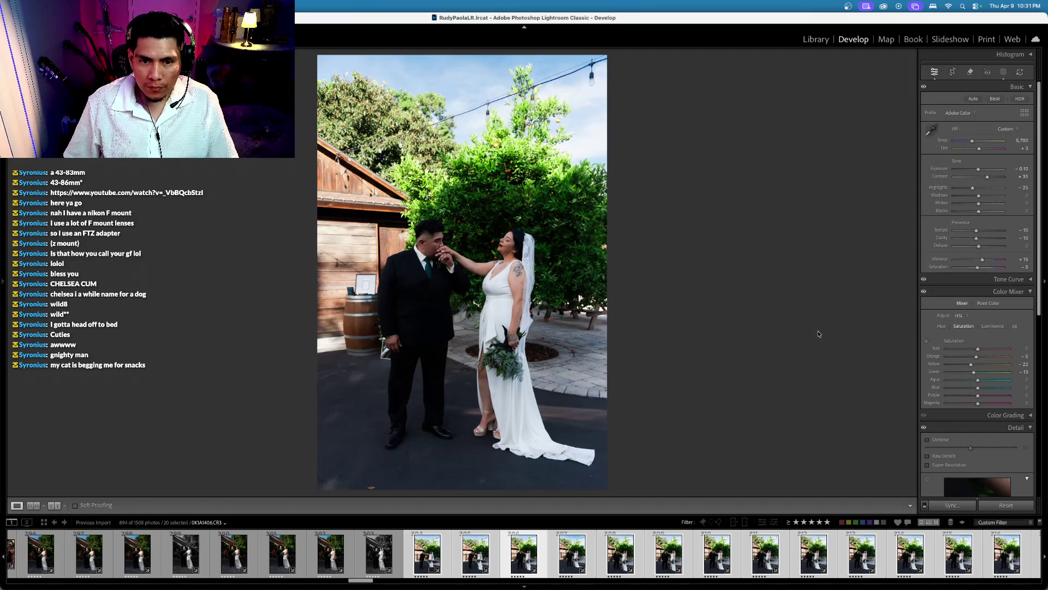
key("Right")
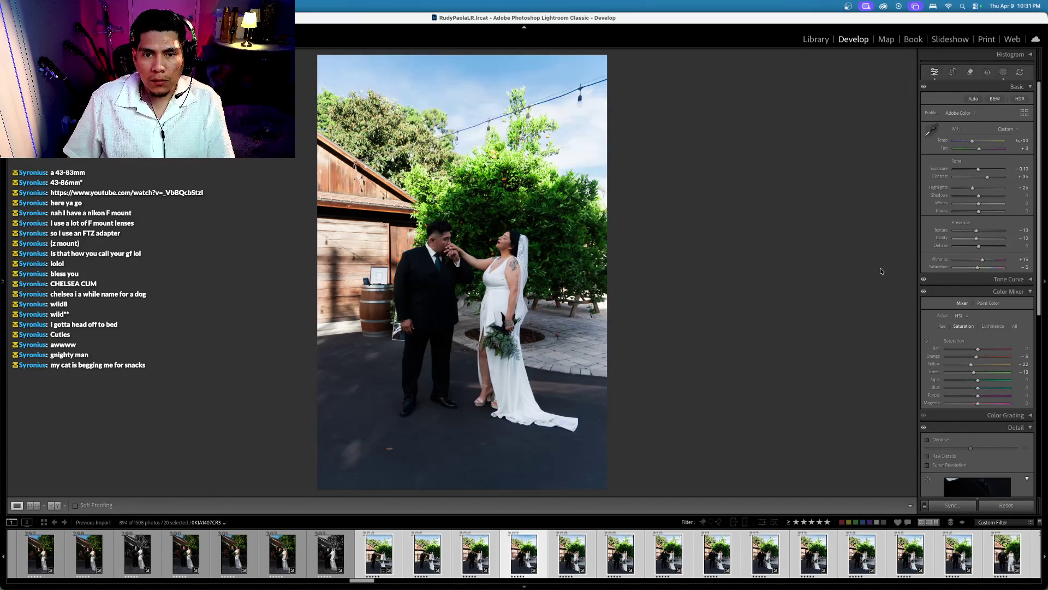
Step: Browse back to the earlier couple photo and straighten it with Crop & Straighten
key("Right")
key("Right")
key("Right")
key("Left")
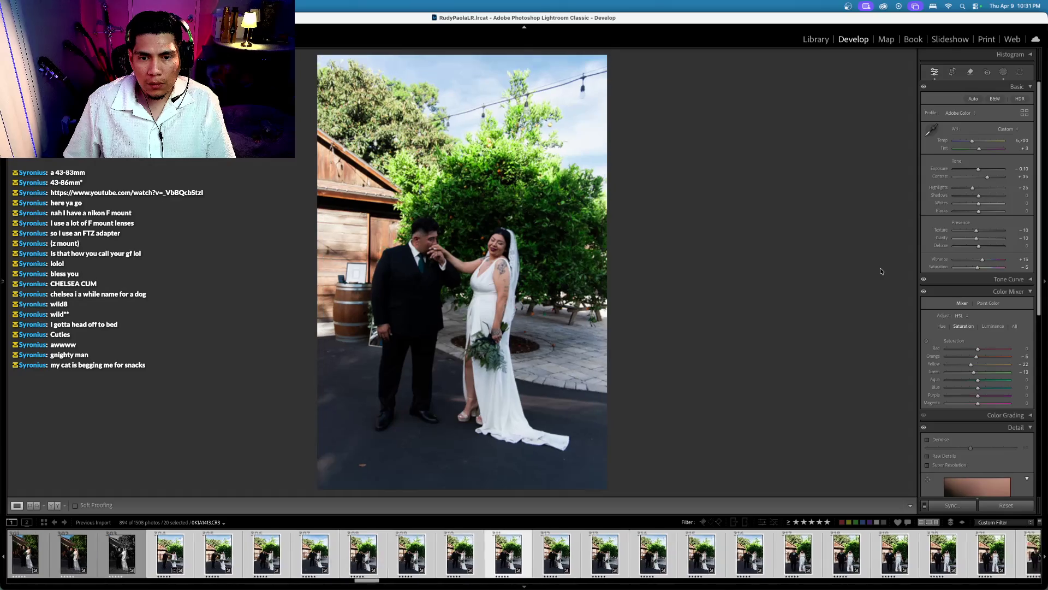
key("Left")
key("Left")
key("Left")
key("Left")
key("Left")
key("Left")
key("Left")
key("Left")
key("Left")
key("Left")
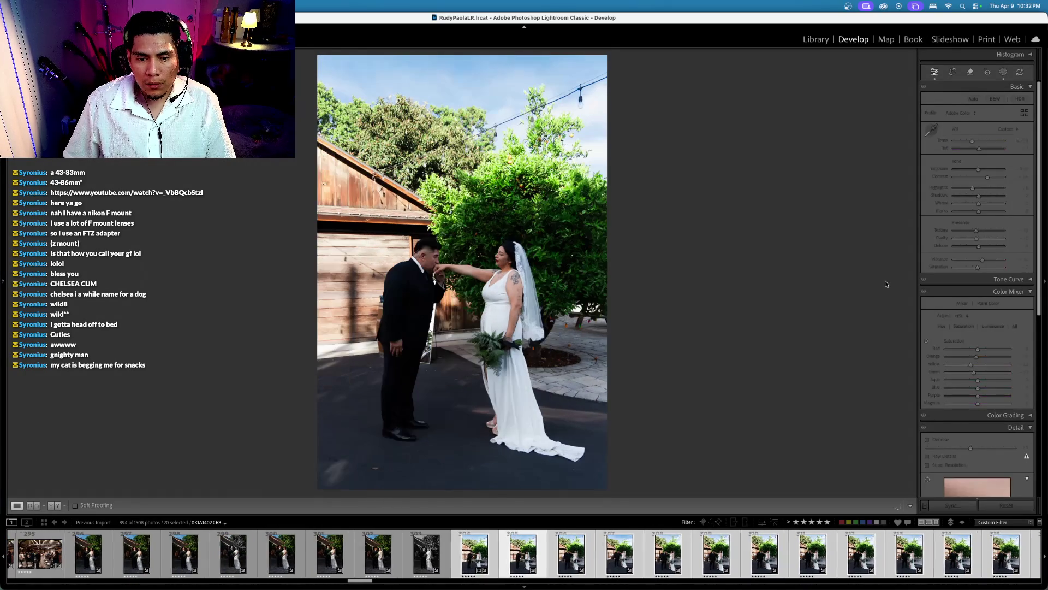
key("Left")
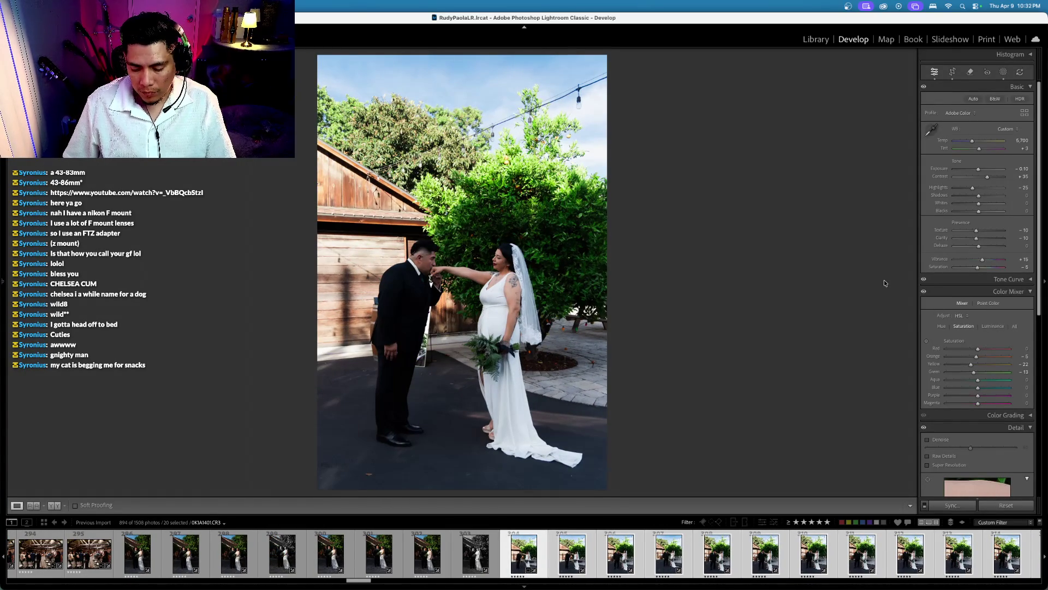
key("Right")
key("Right")
key("Right")
key("Right")
key("Right")
key("Right")
key("Right")
key("Right")
key("Right")
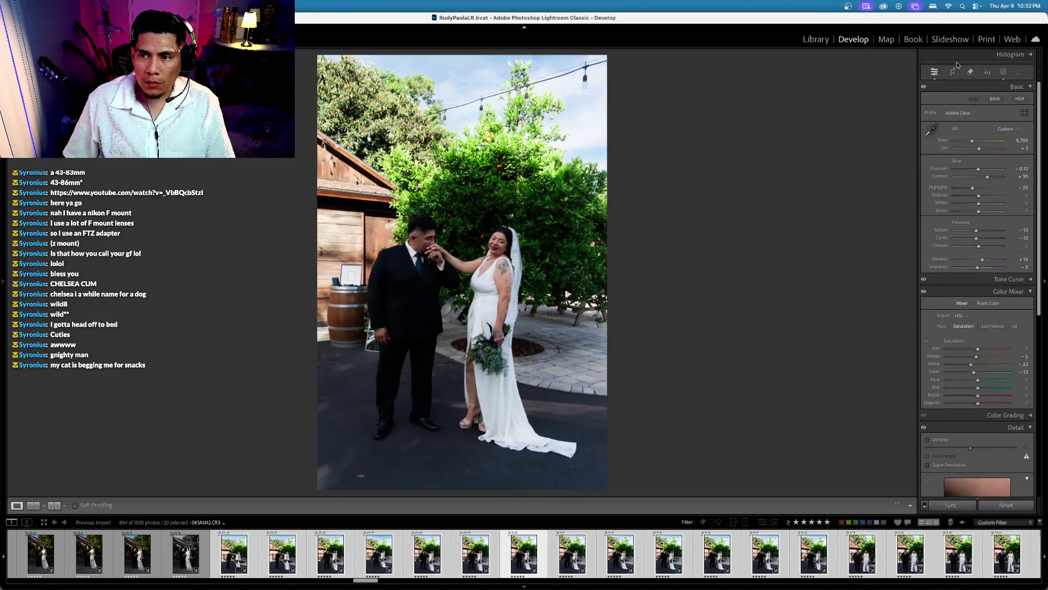
left_click(953, 71)
left_click_drag(847, 101, 849, 108)
key("Return")
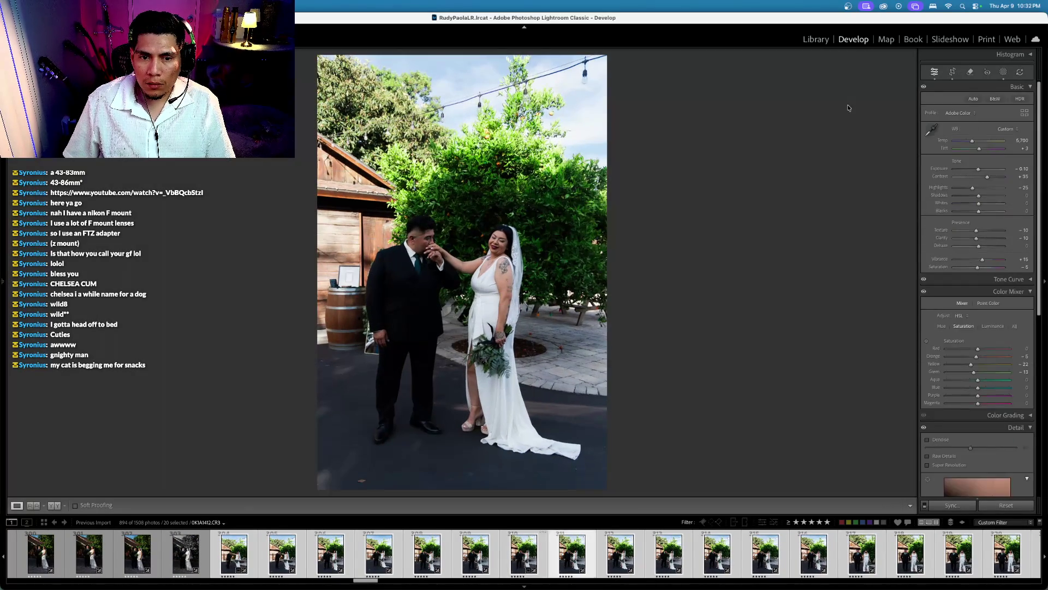
key("Right")
Step: Crop and straighten the next three photos, levelling one by about -2.85°
left_click(952, 71)
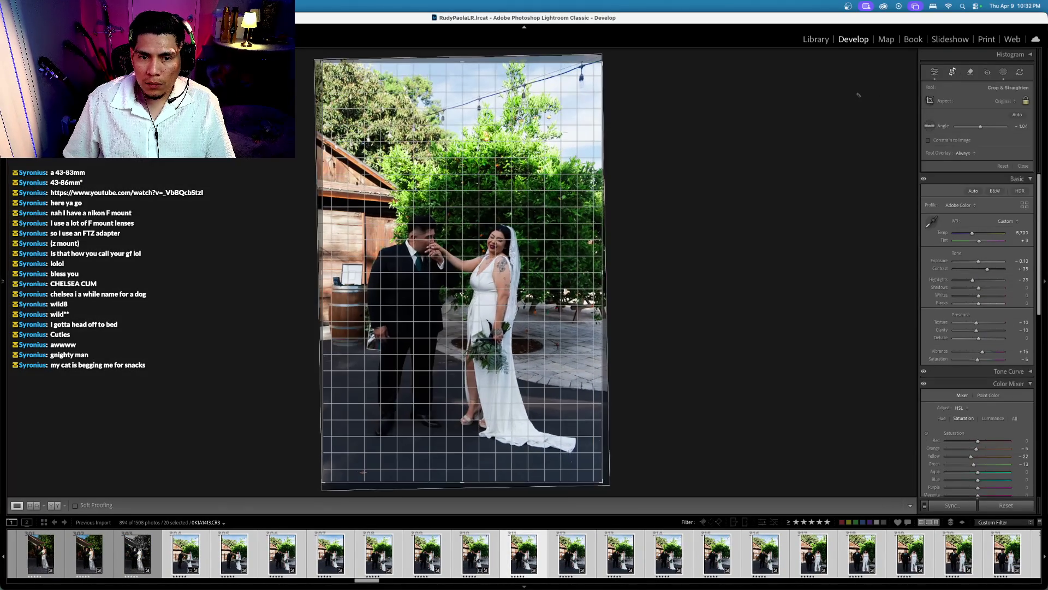
key("Return")
key("Right")
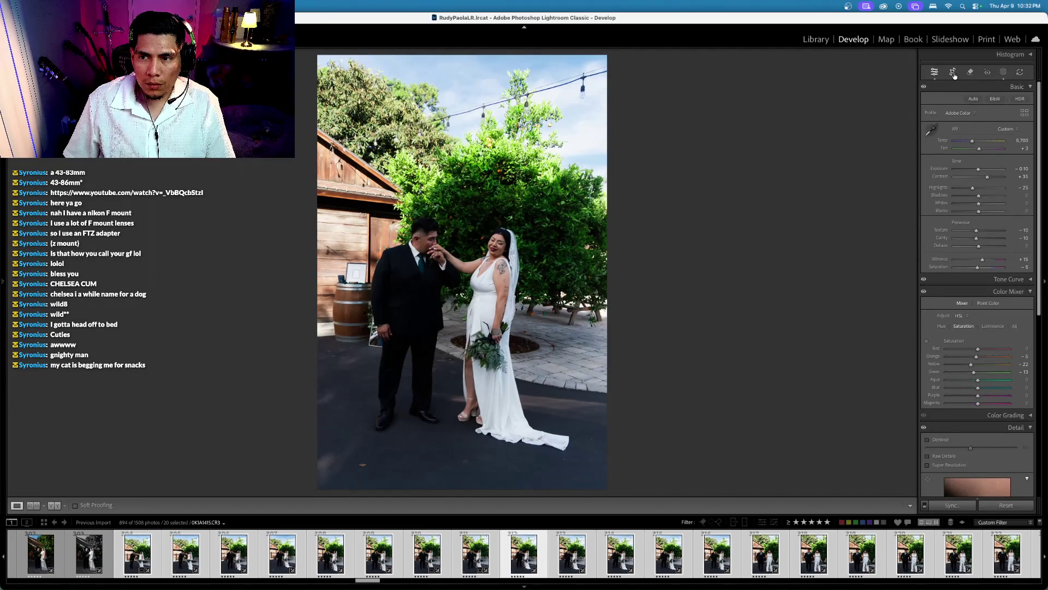
left_click(953, 72)
left_click_drag(819, 110, 819, 103)
key("Return")
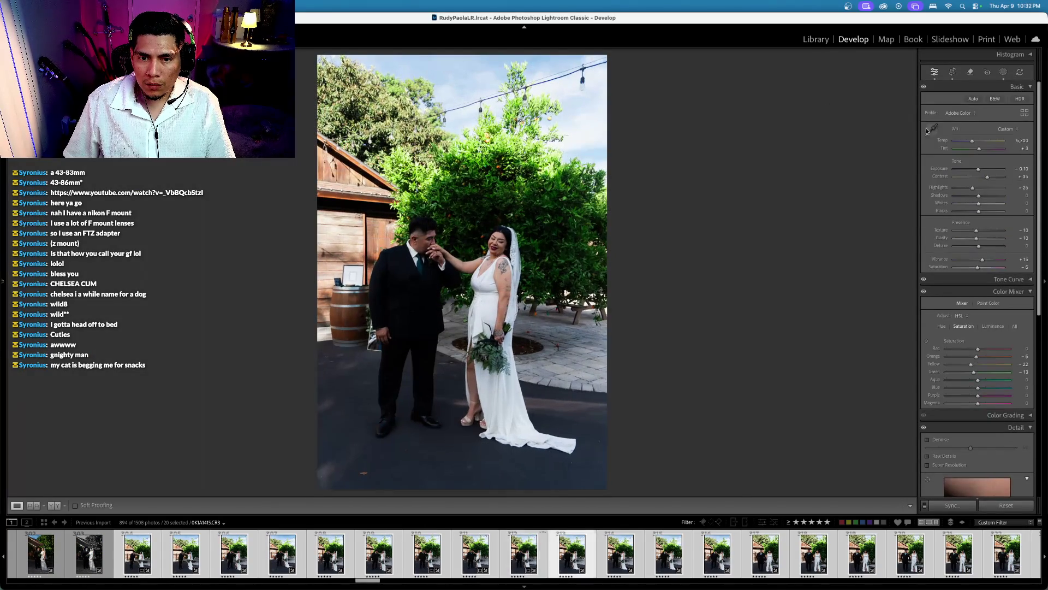
key("Right")
left_click(953, 72)
left_click_drag(815, 106, 815, 98)
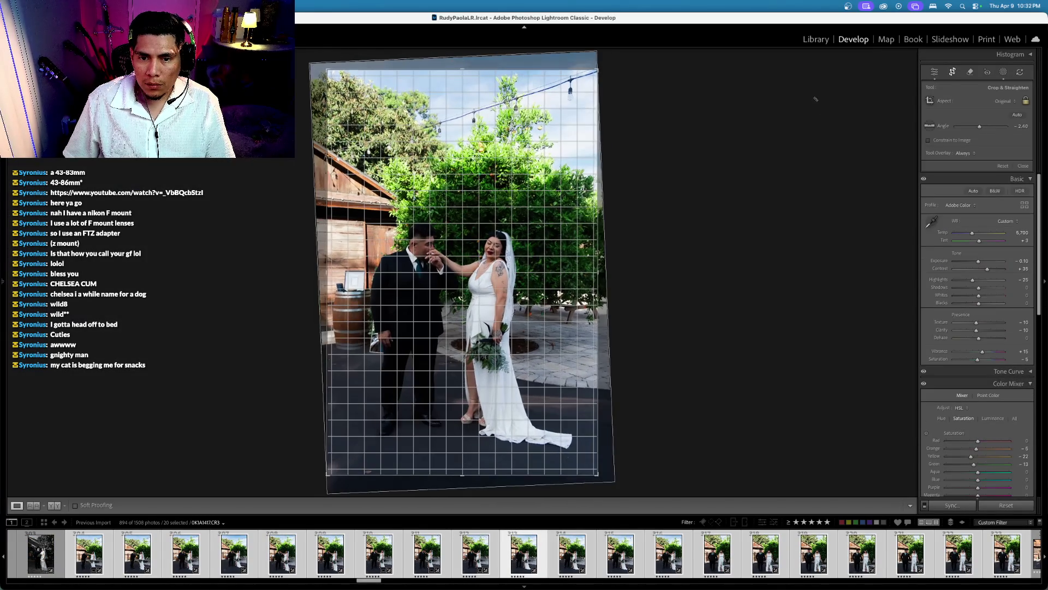
key("Return")
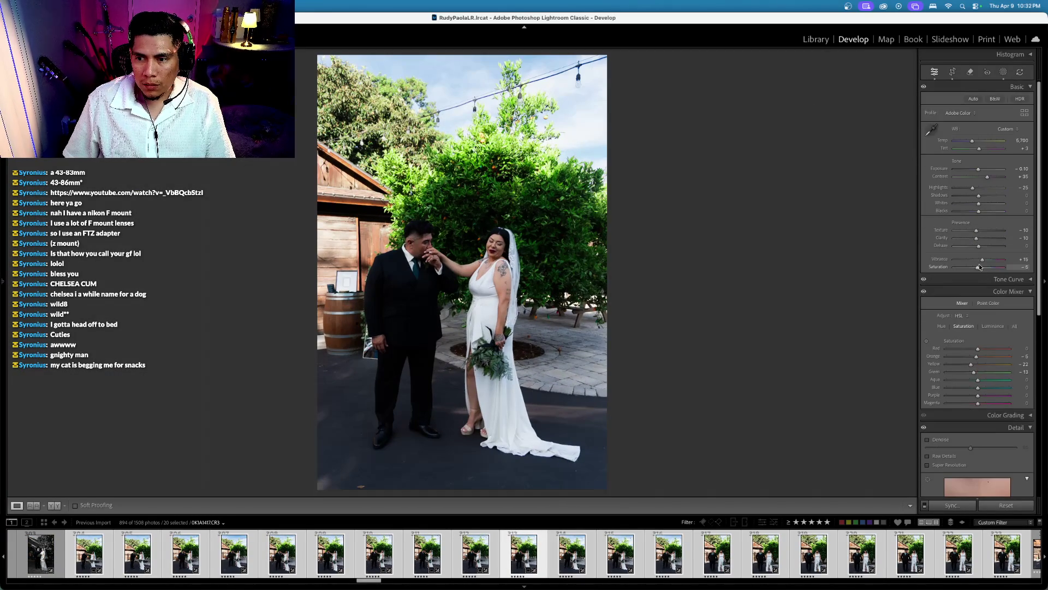
key("Right")
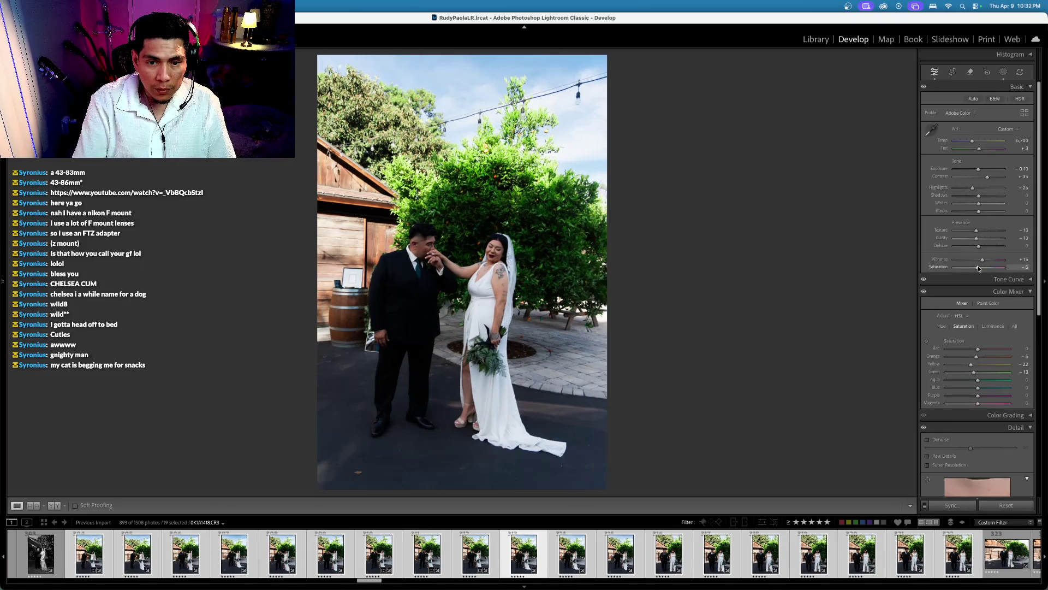
Step: Crop and straighten three more photos, rotating the last by about -0.98°
left_click(952, 71)
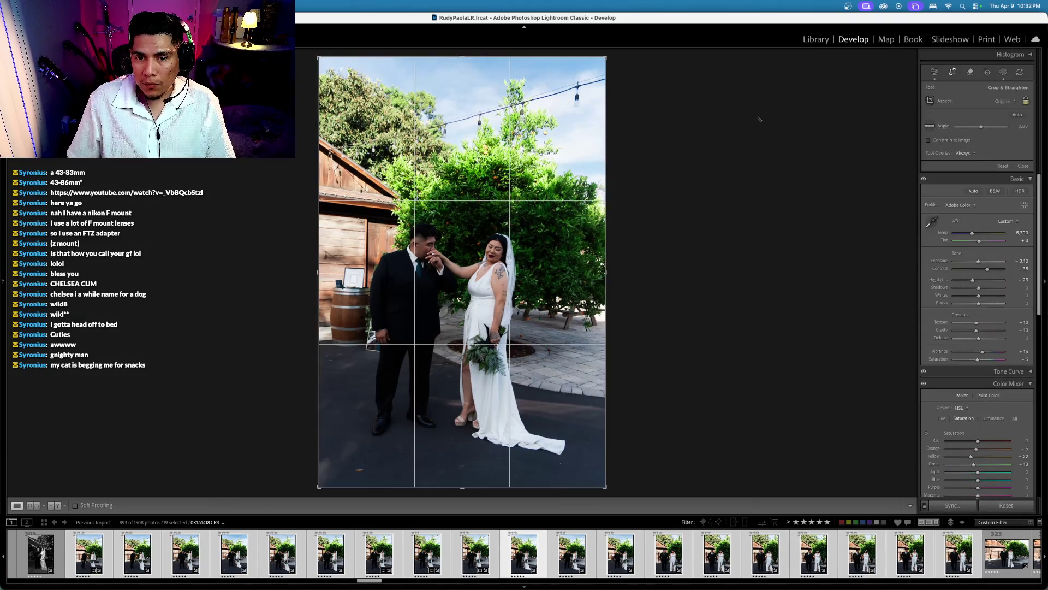
key("Return")
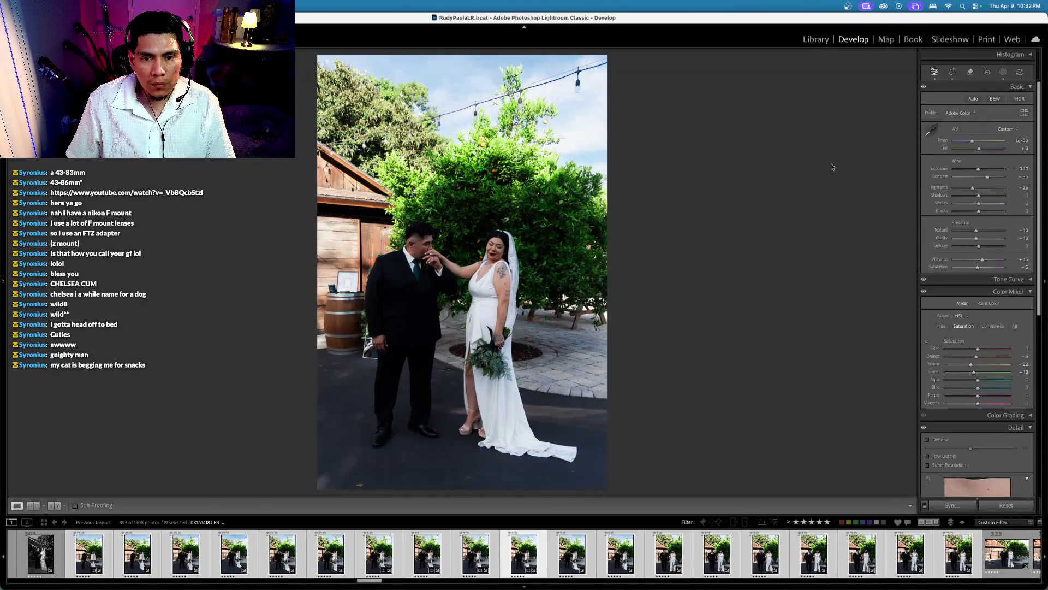
key("Right")
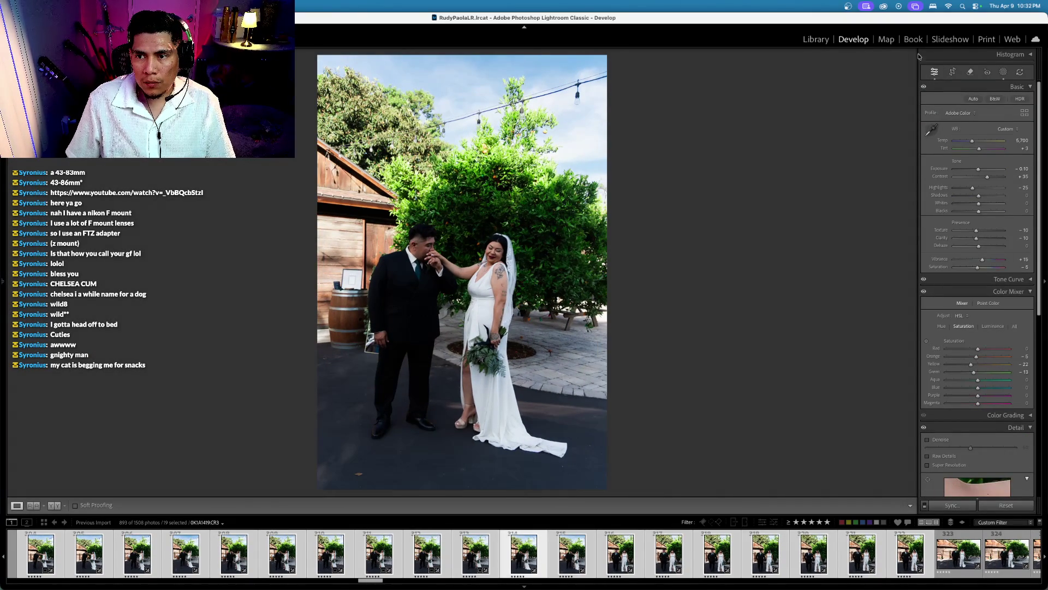
left_click(952, 71)
key("Return")
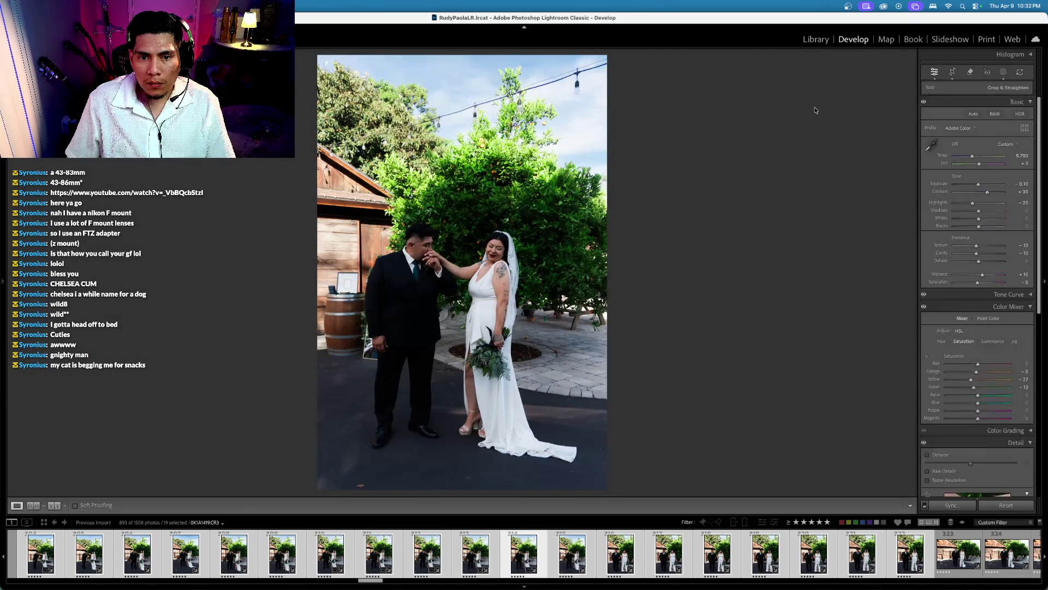
key("Right")
left_click(952, 79)
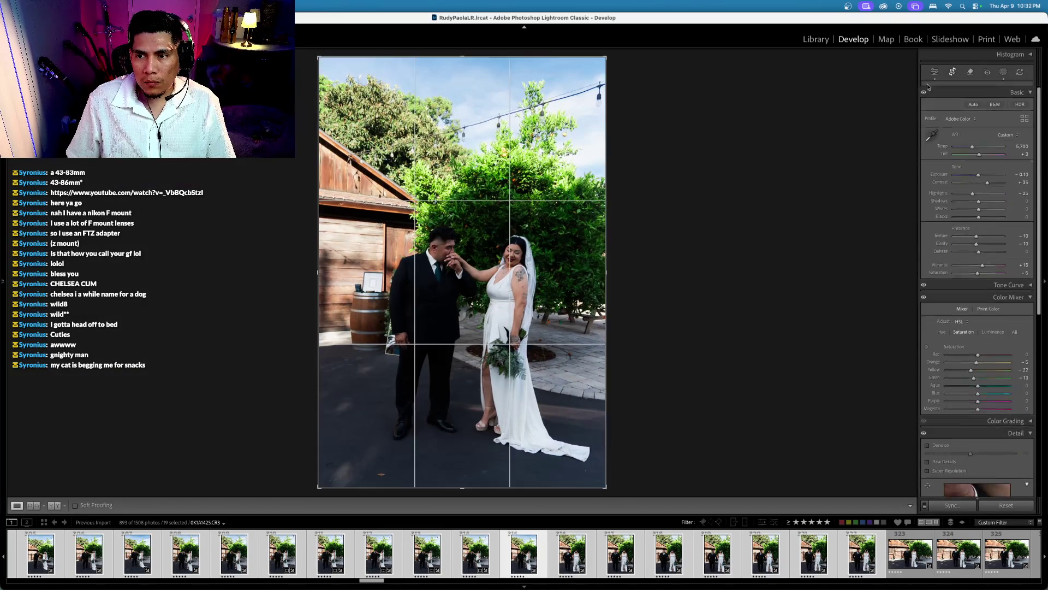
left_click_drag(817, 98, 820, 92)
key("Return")
key("Right")
Step: Return to the kiss-on-the-hand portrait and drop Saturation to -100 for black and white
key("Left")
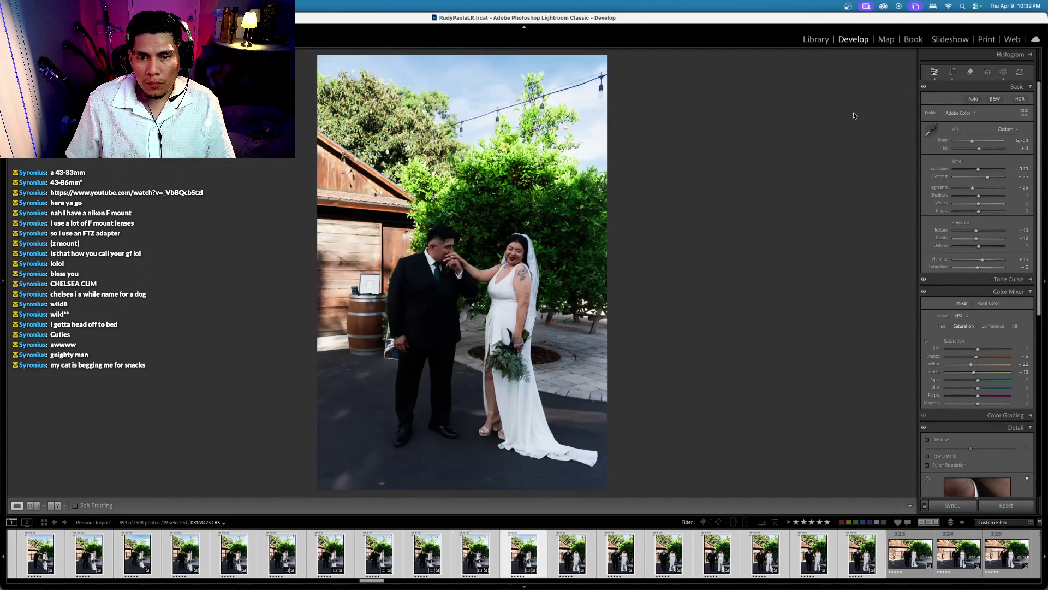
key("Left")
key("Left")
key("Left")
key("Right")
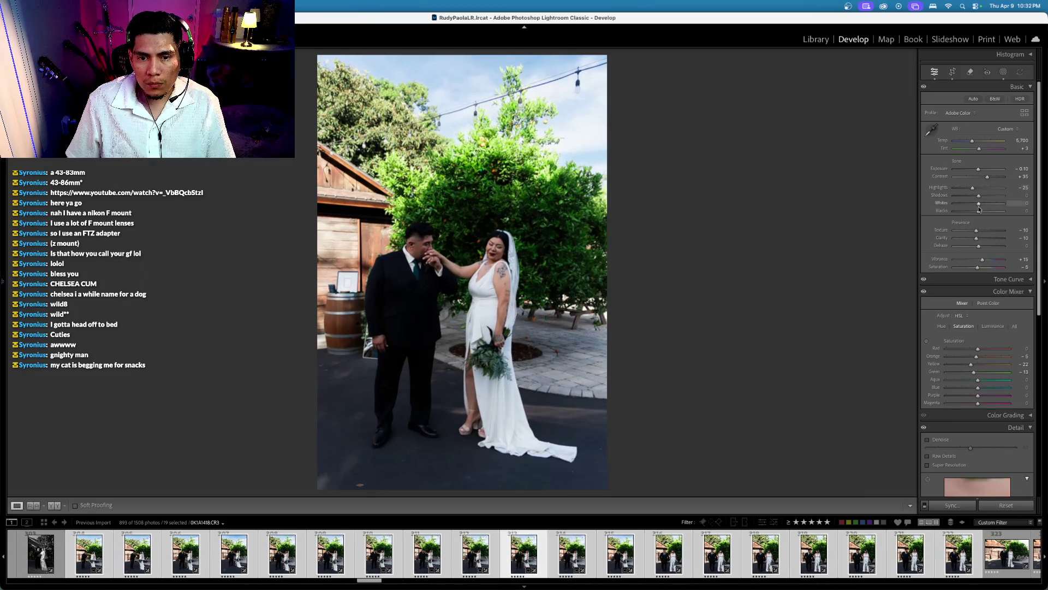
left_click_drag(978, 267, 896, 265)
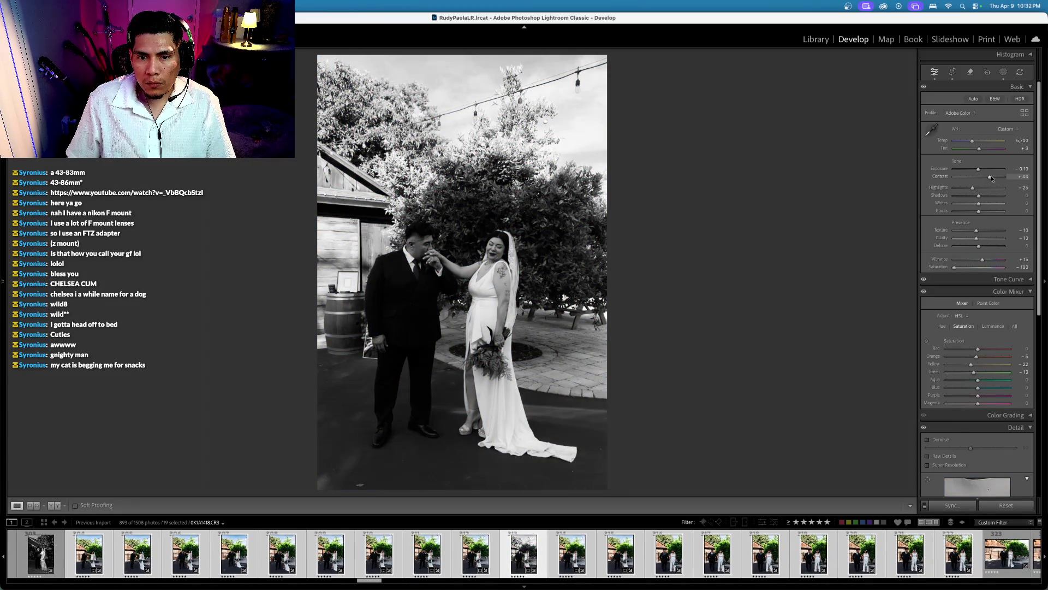
Step: Compare against the colour before view and step ahead through the couple photos
key("backslash")
key("backslash")
key("Right")
key("Right")
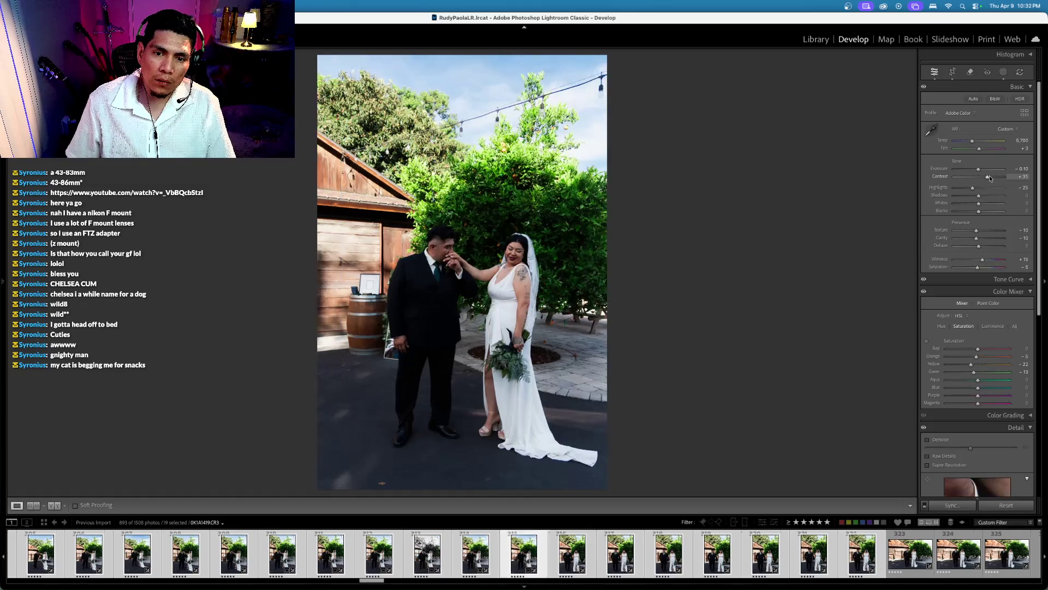
key("Right")
key("Right")
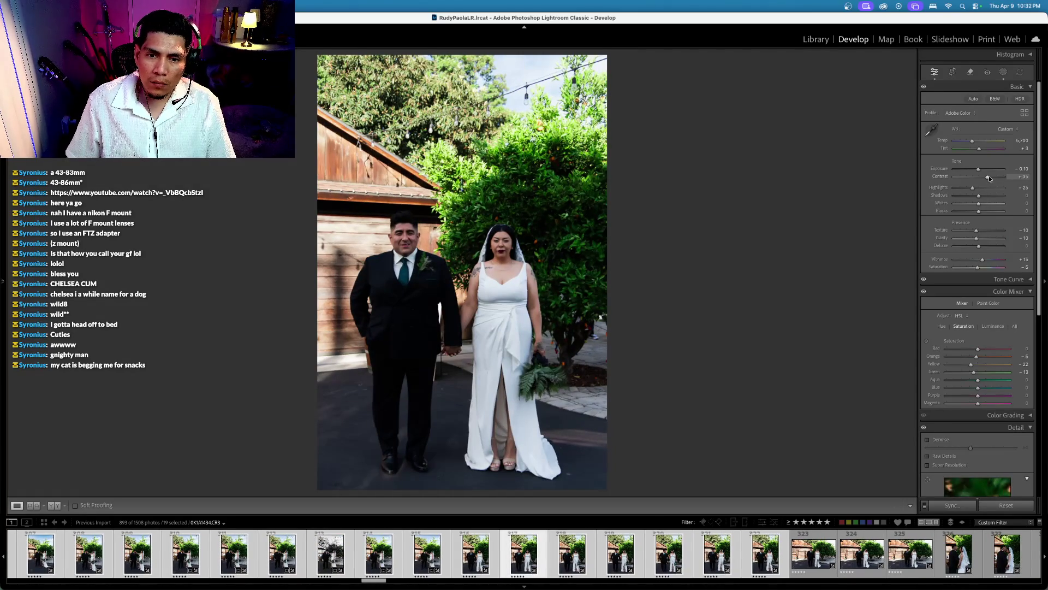
key("Right")
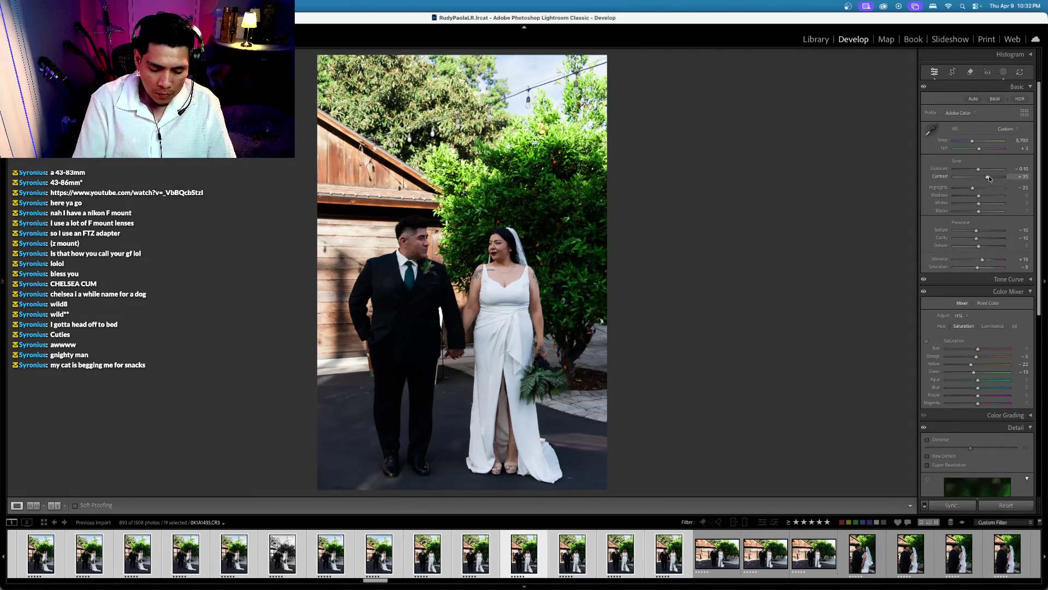
key("4")
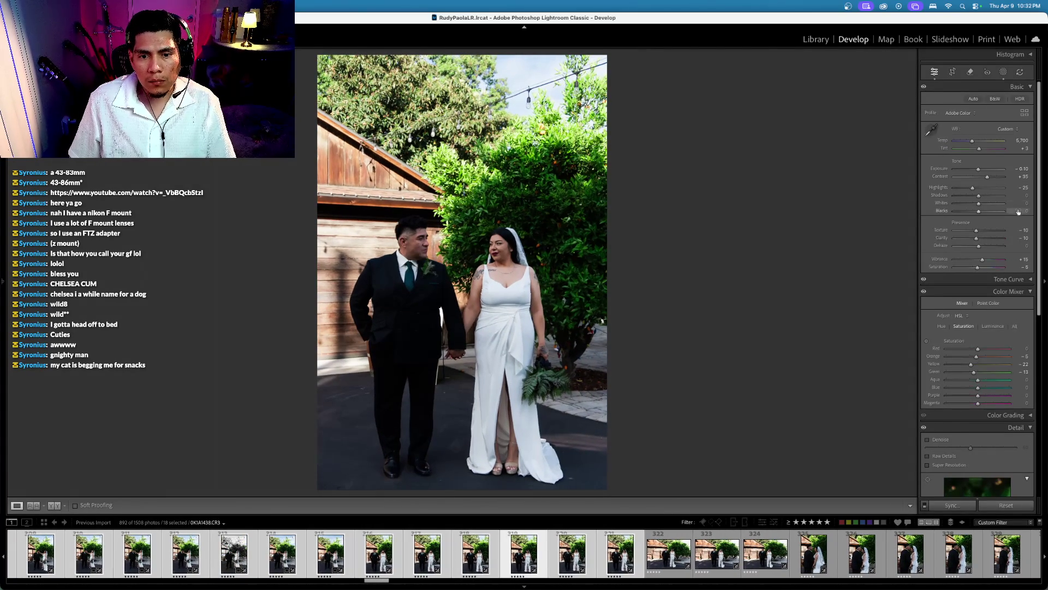
Step: Preview black and white, undo it, and select the wide landscape shot of the couple
left_click_drag(977, 267, 953, 267)
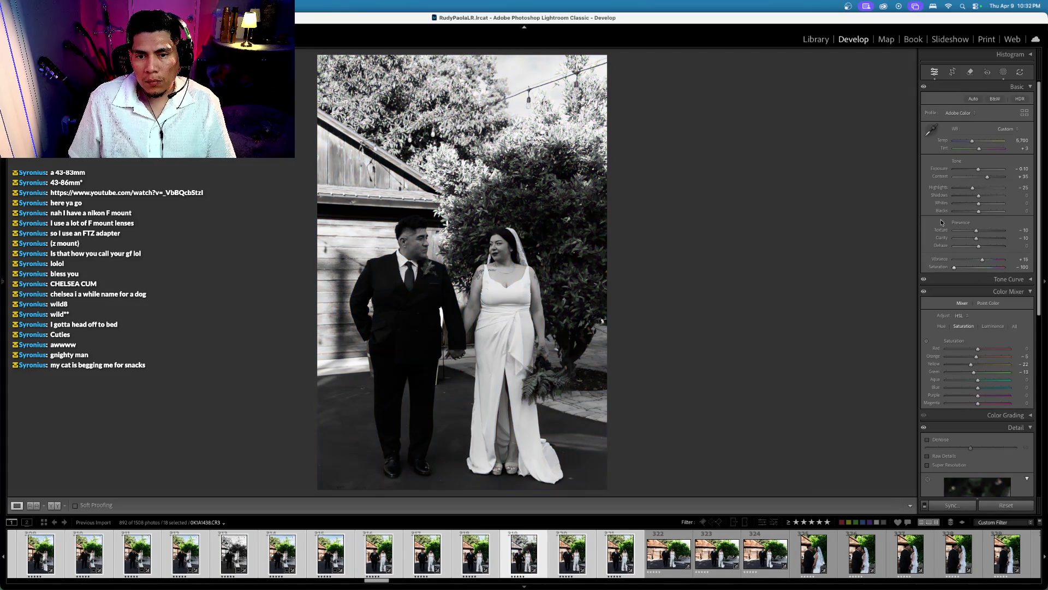
key("ctrl+z")
key("Left")
key("Left")
key("Left")
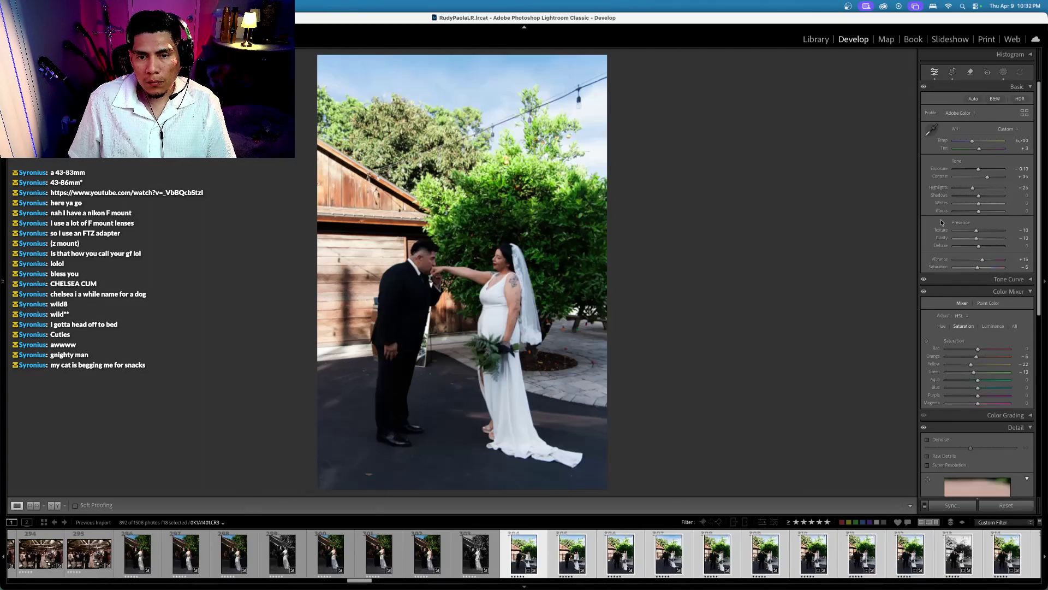
key("Right")
key("Right")
key("Right")
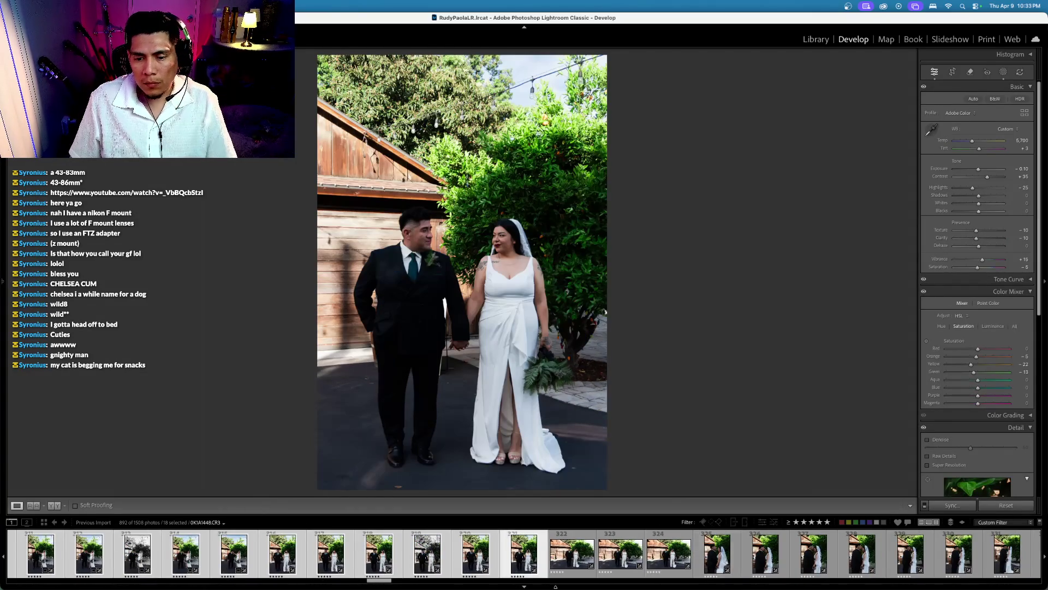
left_click(571, 553)
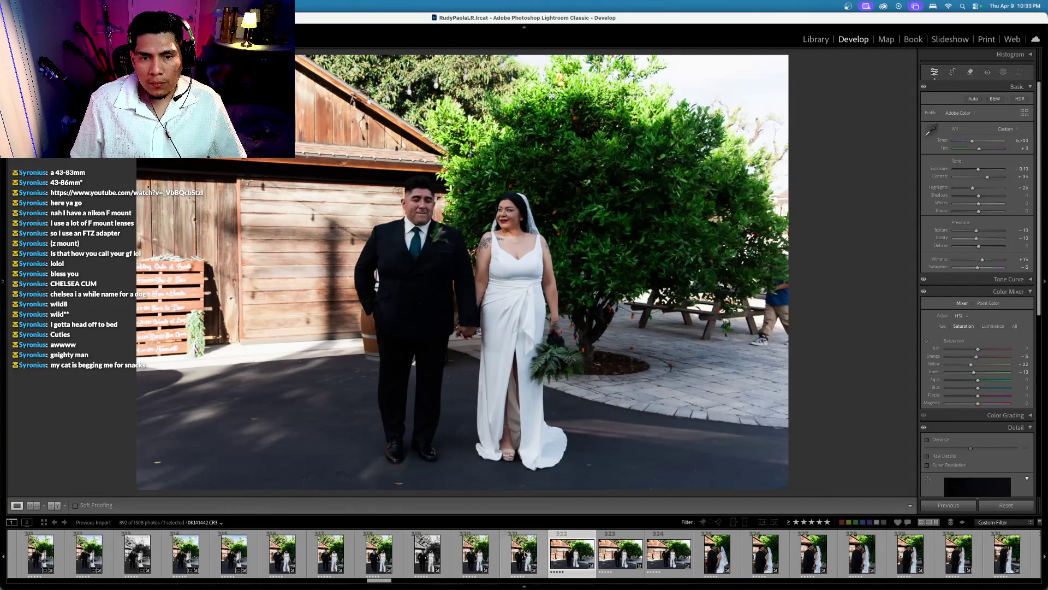
Step: Sync the edited portrait's develop settings onto the wide landscape shot, then view the landscape alone
left_click(524, 554, "super")
left_click(524, 553)
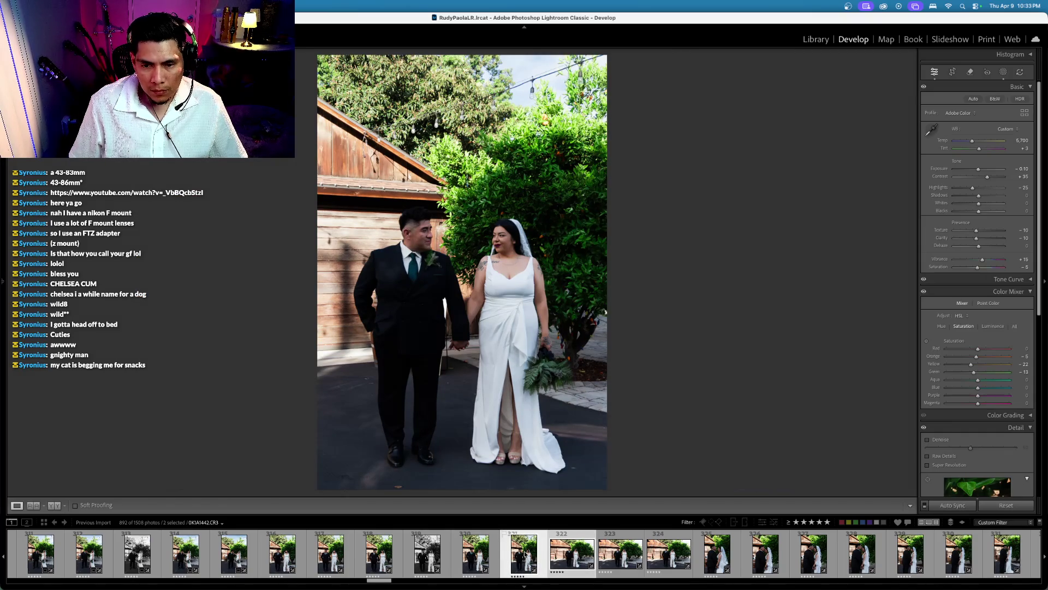
key("super+shift+s")
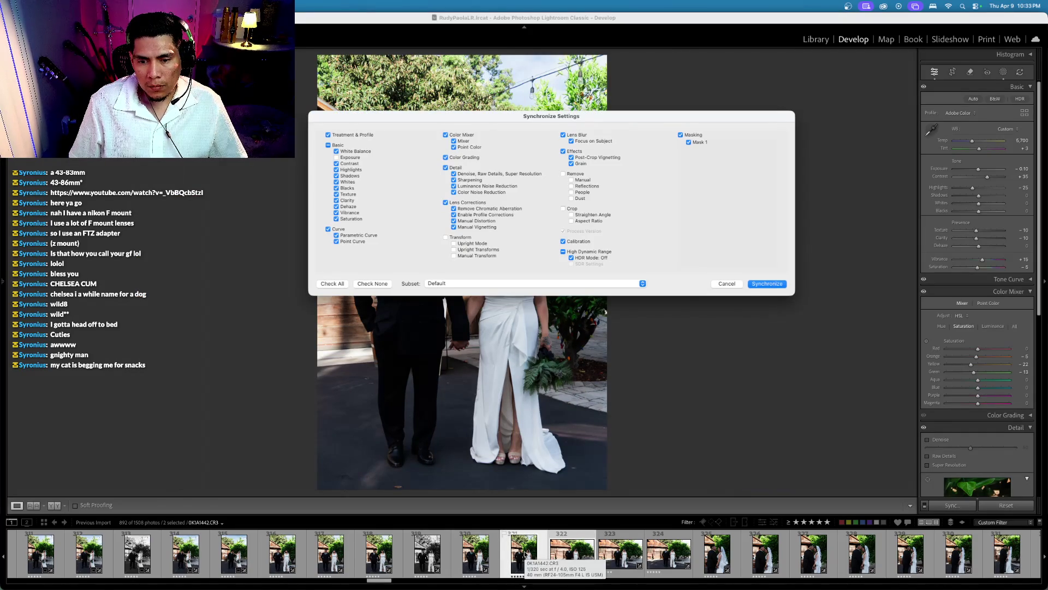
key("Return")
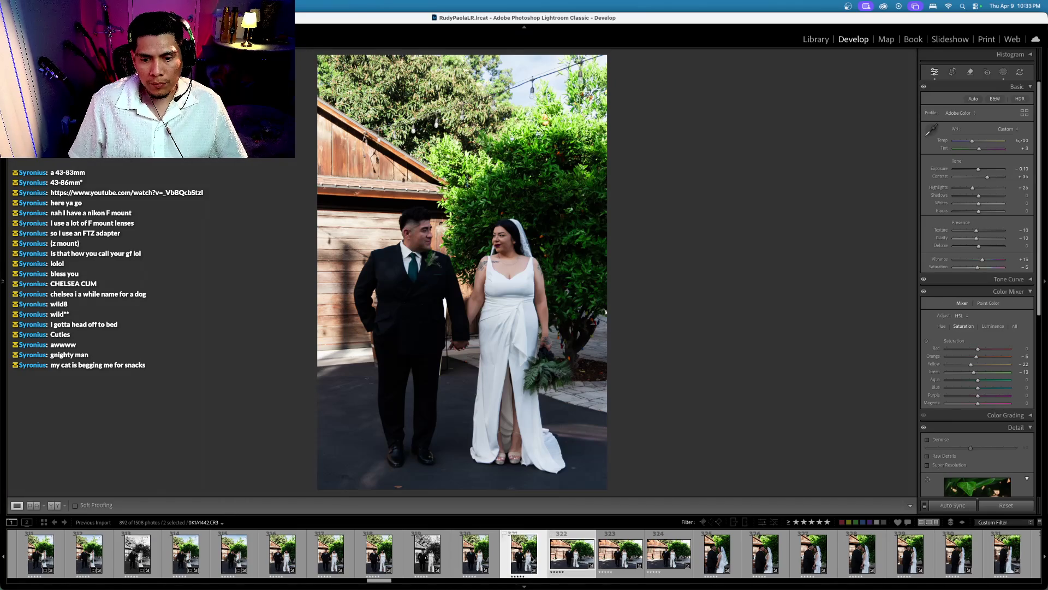
key("Right")
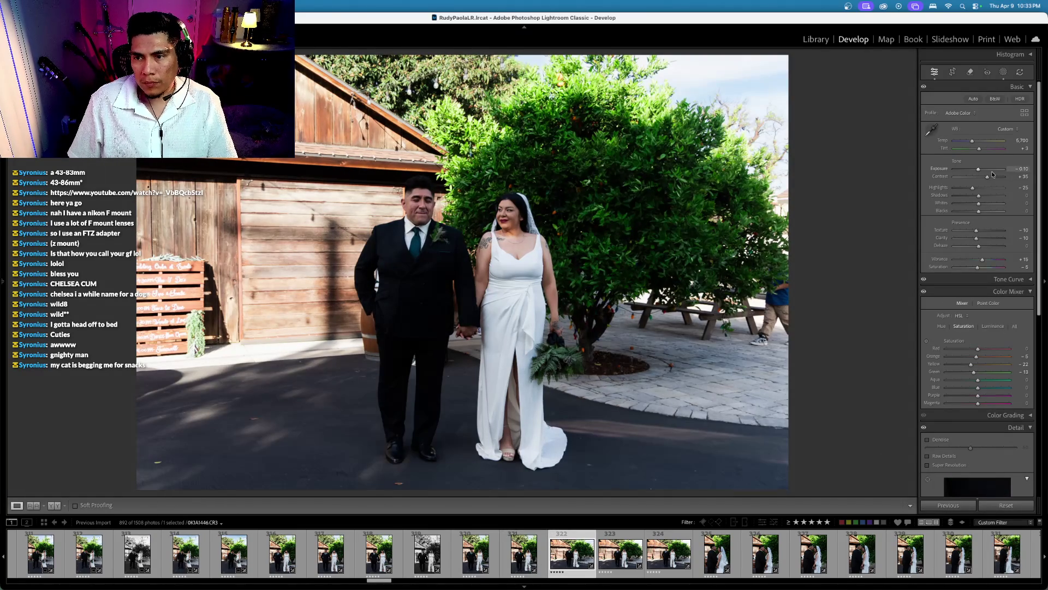
left_click(970, 73)
Step: Paint over the right-edge bystander, feet included, and erase them with Generative Remove
mouse_move(774, 268)
left_mouse_down()
mouse_move(791, 337)
mouse_move(757, 333)
left_mouse_up()
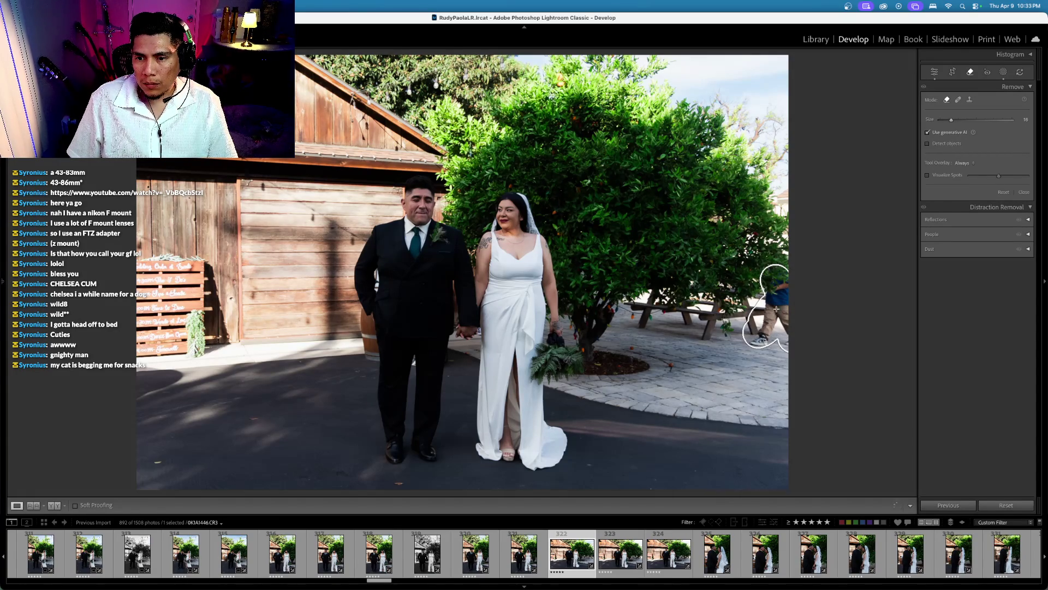
mouse_move(781, 302)
left_mouse_down()
mouse_move(753, 334)
mouse_move(781, 322)
left_mouse_up()
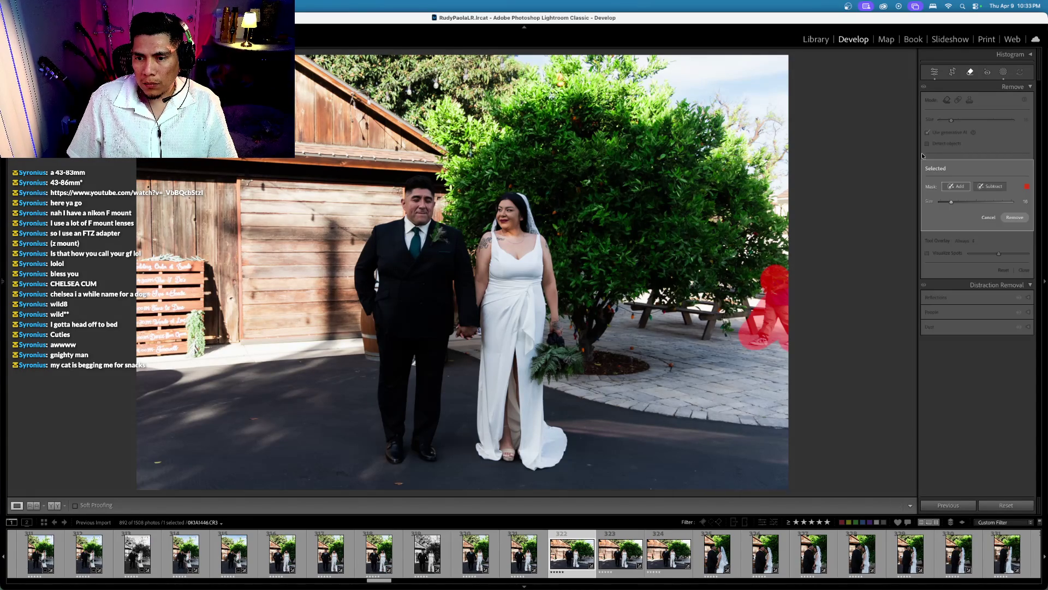
left_click(1014, 217)
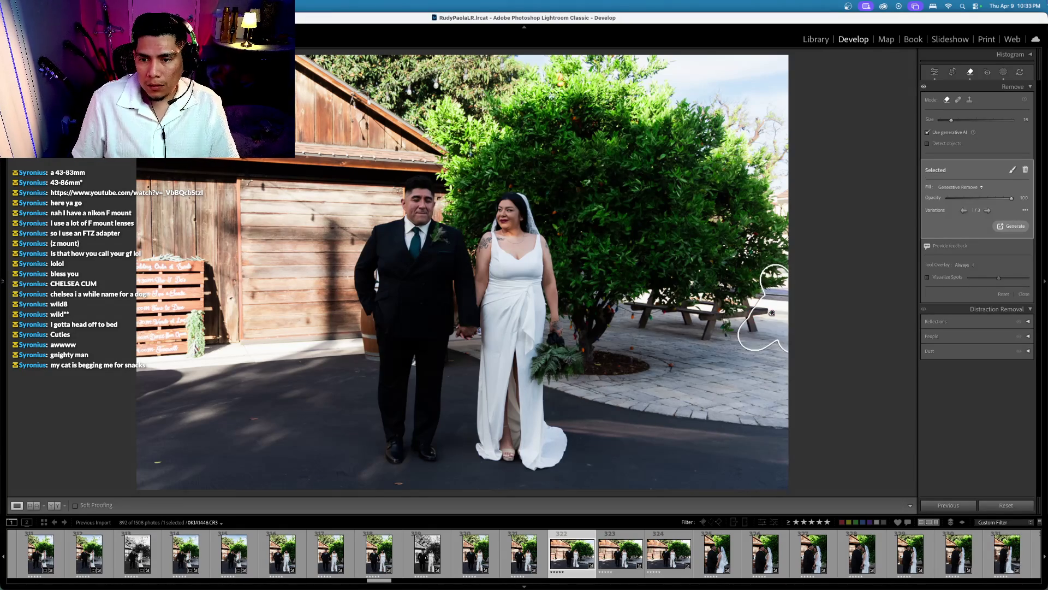
left_click(972, 72)
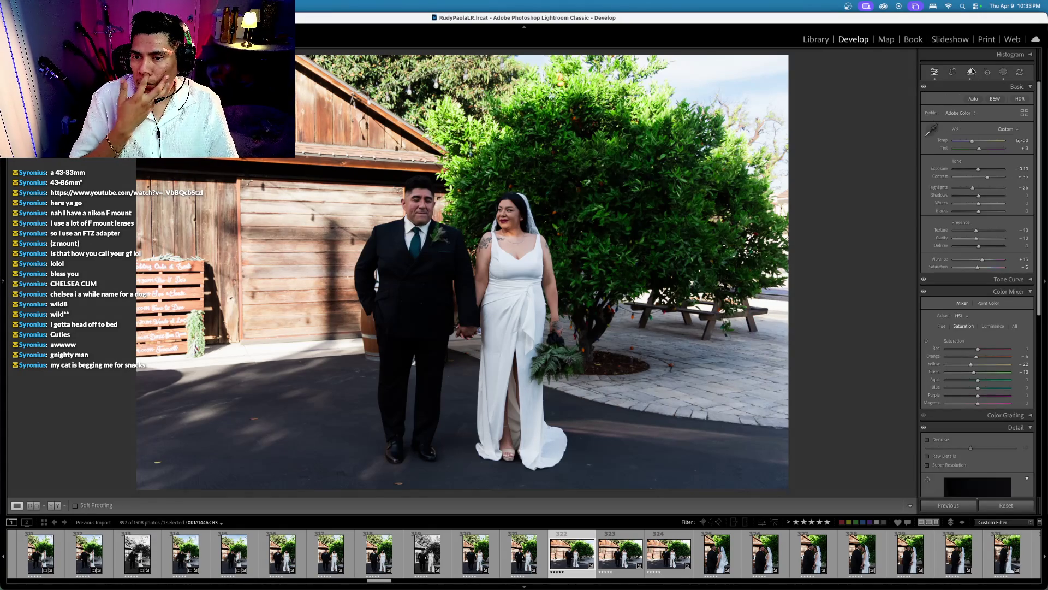
Step: Rate the retouched landscape 4 stars and return to neighbouring landscape frame 0K1A1447
key("Right")
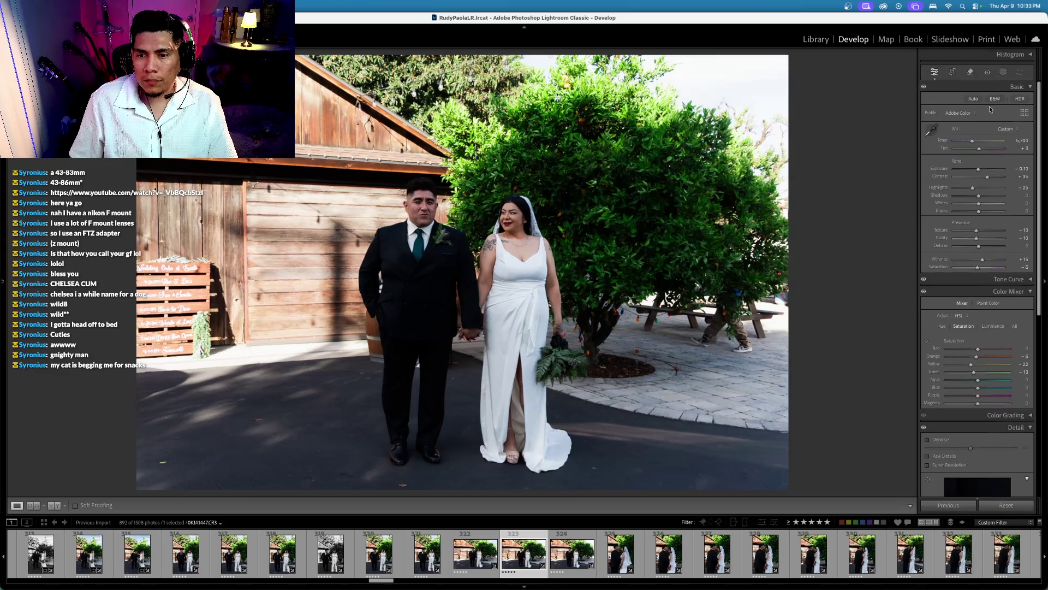
key("Left")
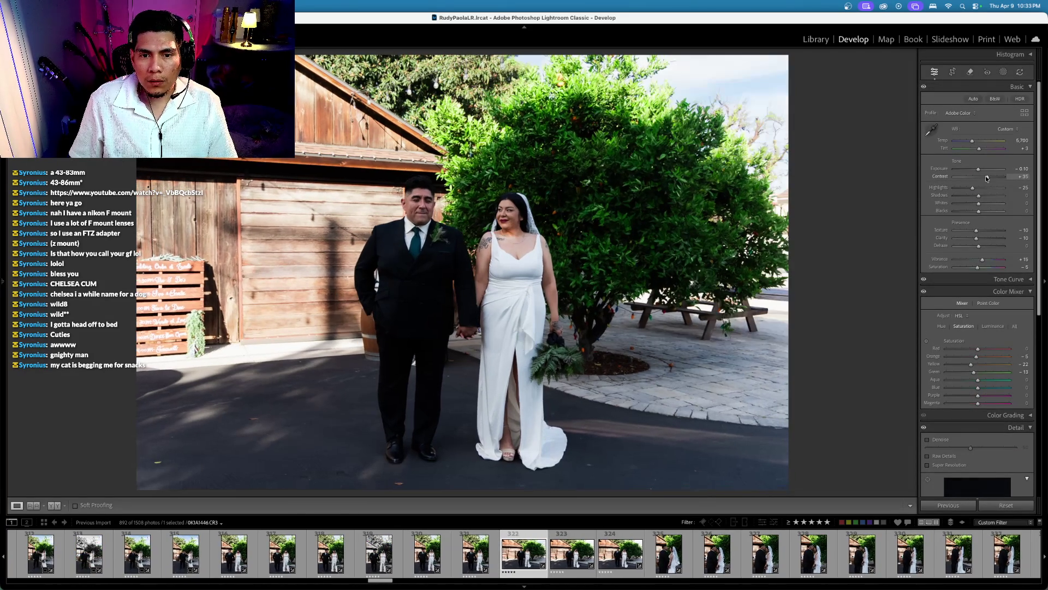
key("4")
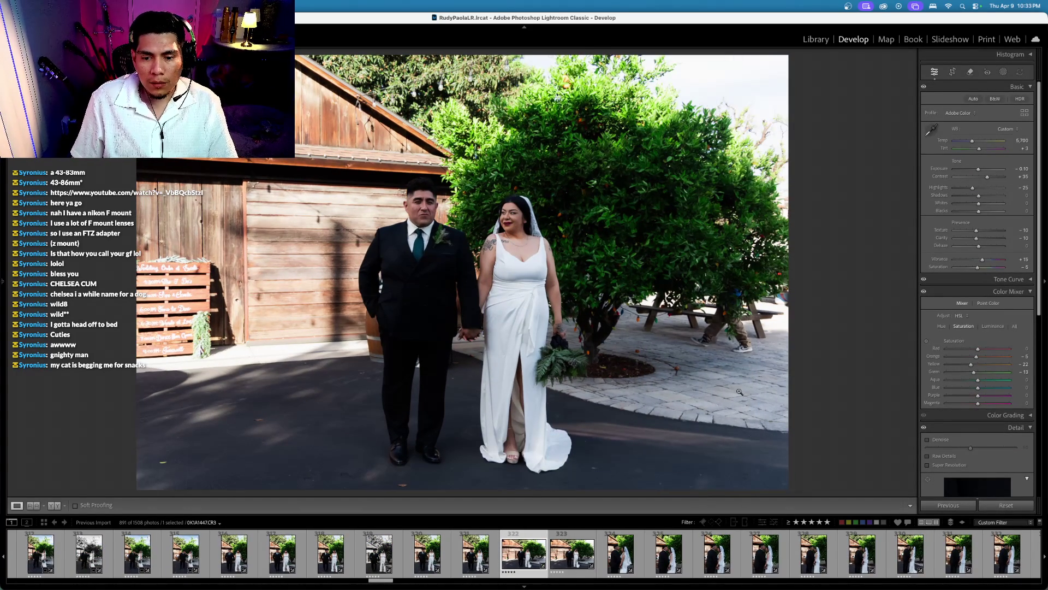
key("Right")
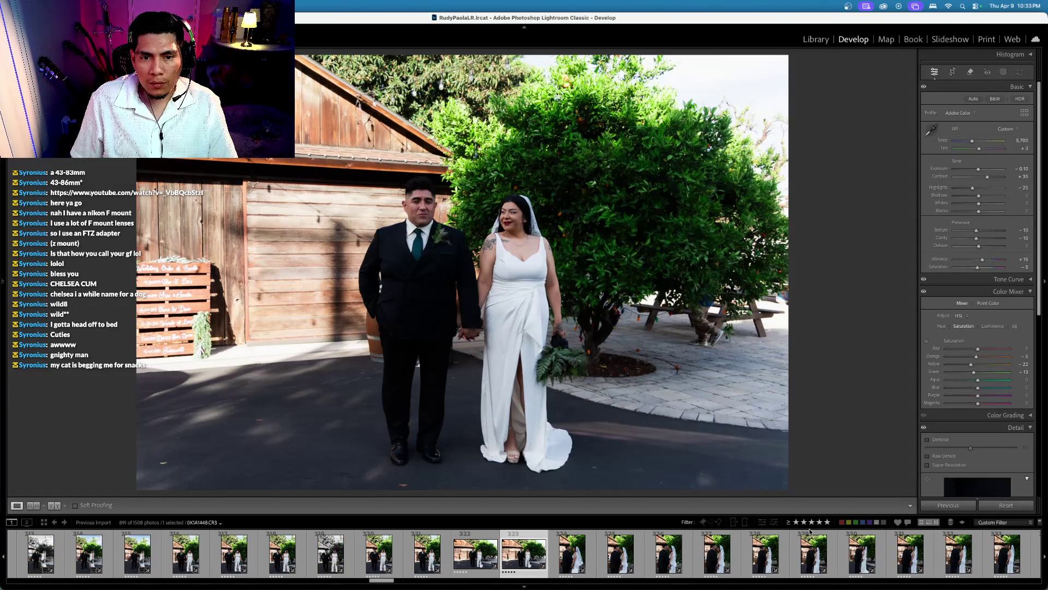
key("Left")
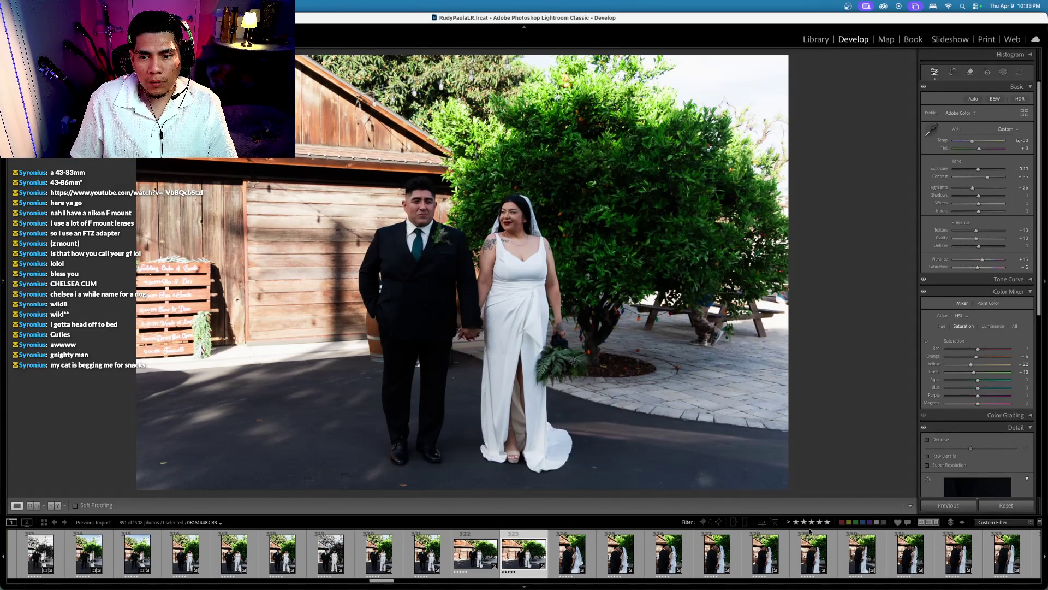
scroll(971, 76, "down", 1)
left_click(971, 76)
Step: Paint over the person near the picnic bench and erase them with generative AI
left_click_drag(698, 298, 710, 336)
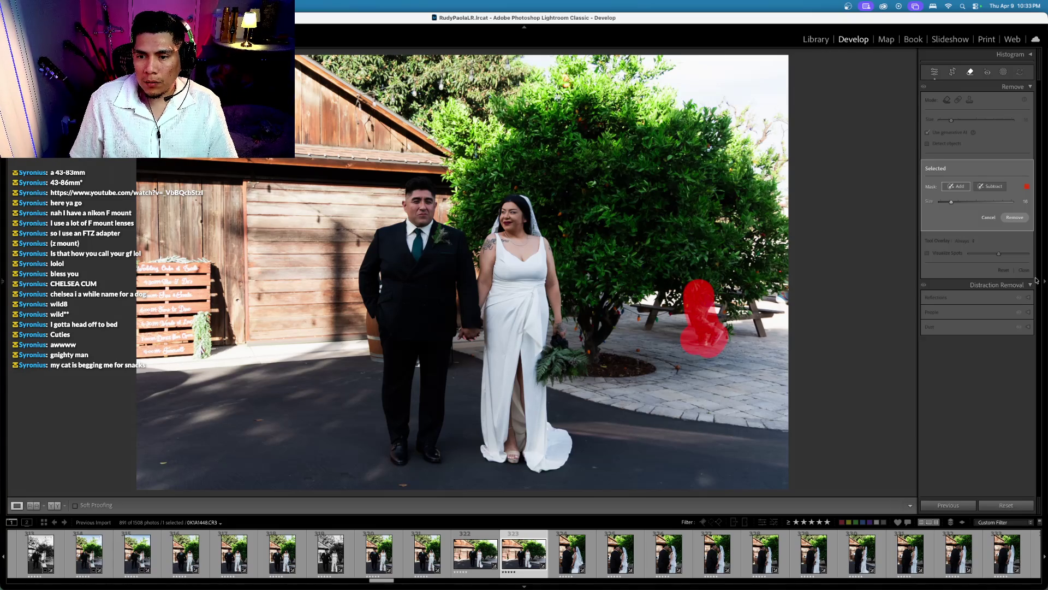
left_click(1014, 217)
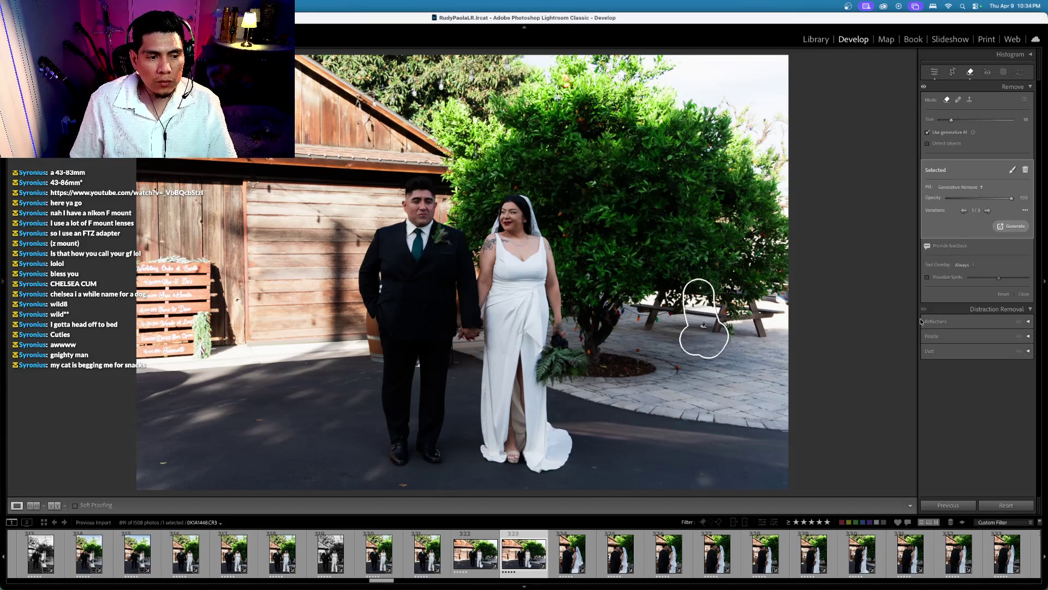
left_click(970, 72)
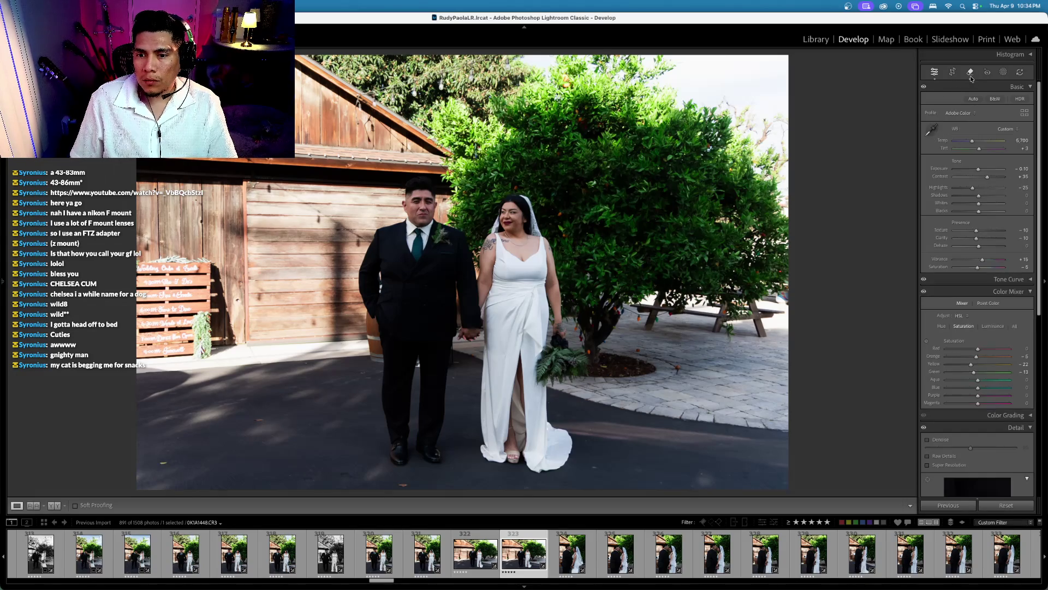
Step: On the previous frame, try removing the seated person, delete the failed spot, and rate it 4 stars
key("Left")
key("q")
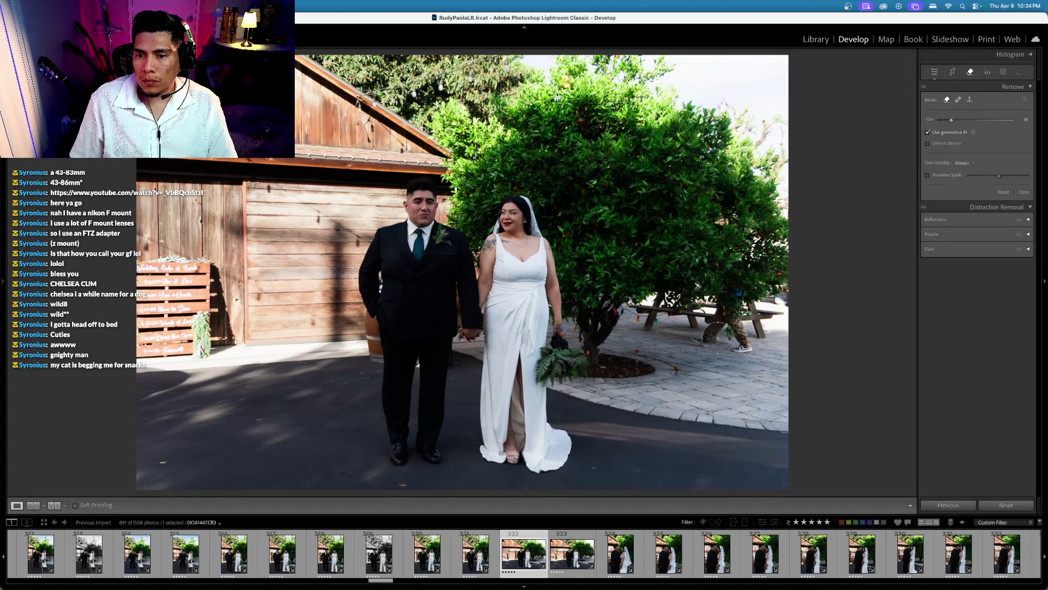
mouse_move(707, 336)
left_mouse_down()
mouse_move(734, 342)
mouse_move(730, 295)
left_mouse_up()
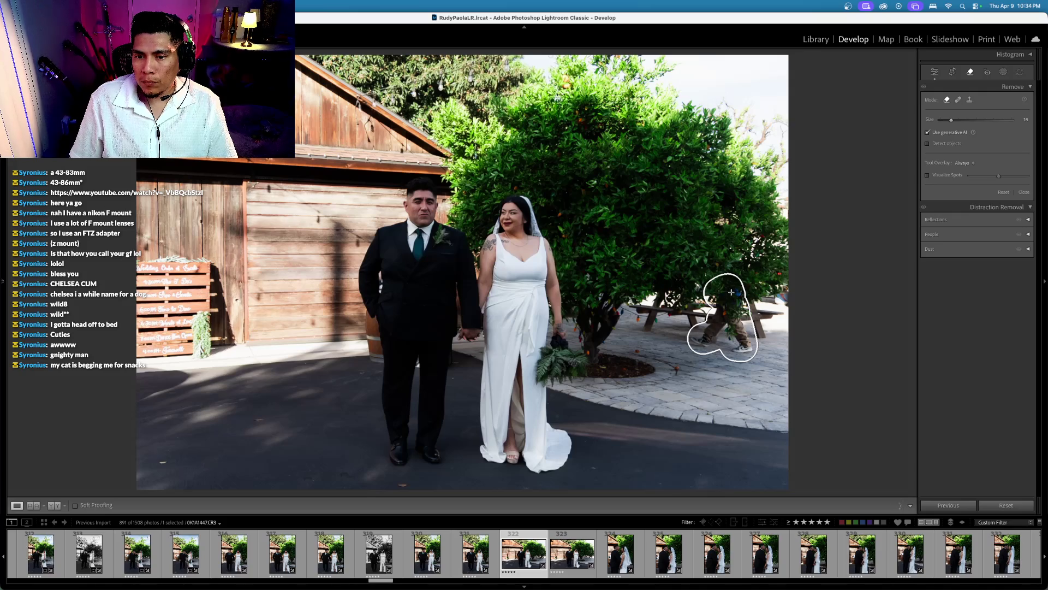
left_click_drag(731, 292, 716, 330)
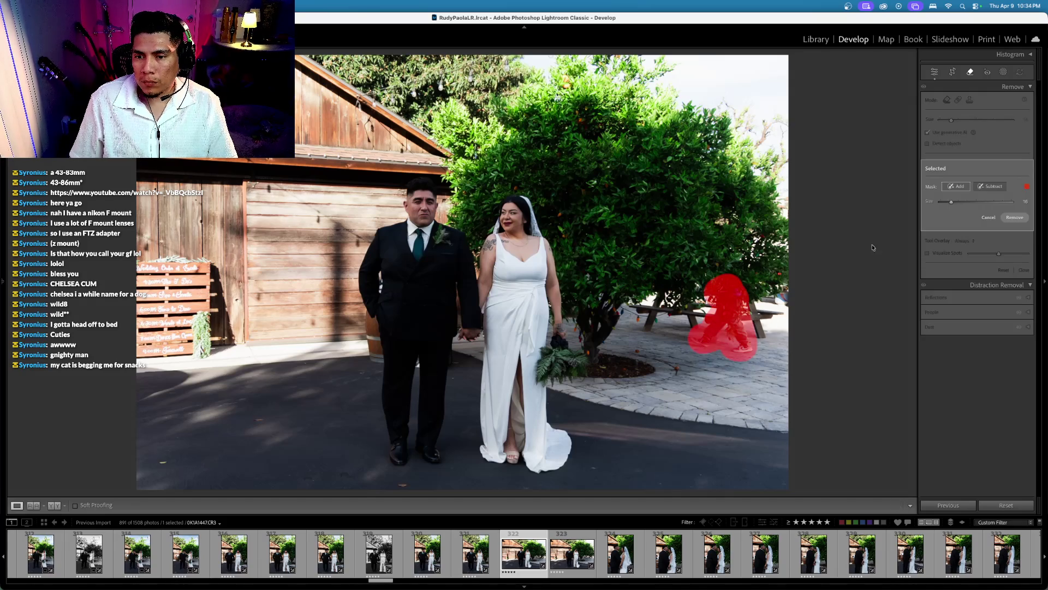
key("Return")
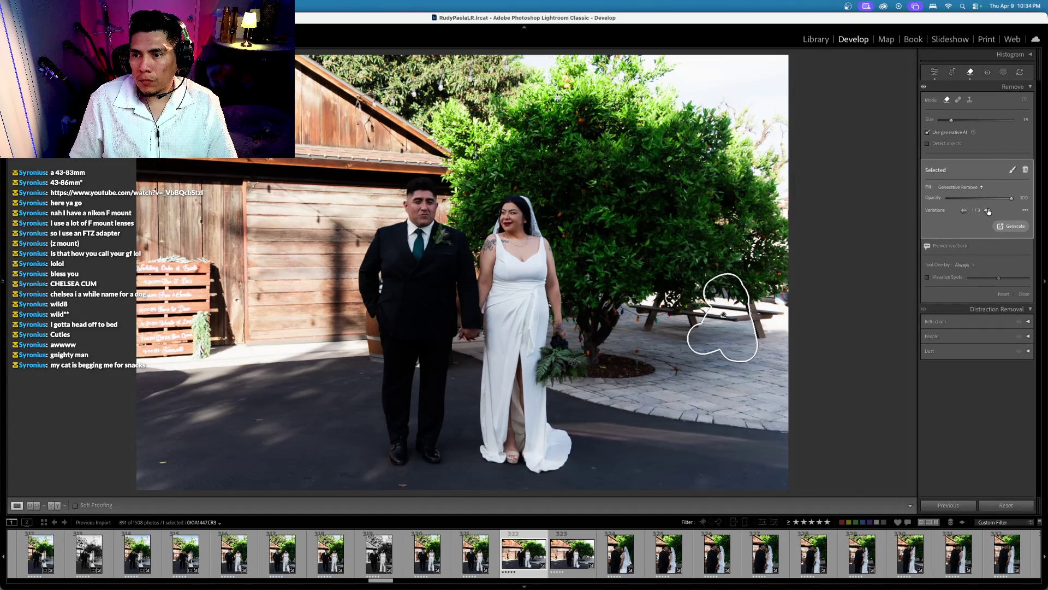
left_click(988, 211)
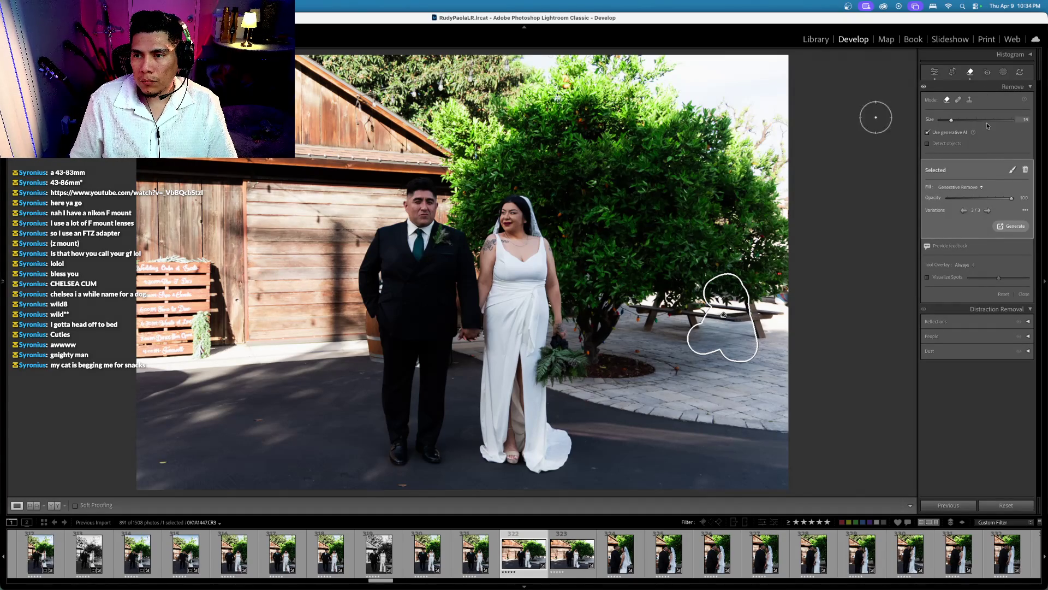
left_click(1025, 169)
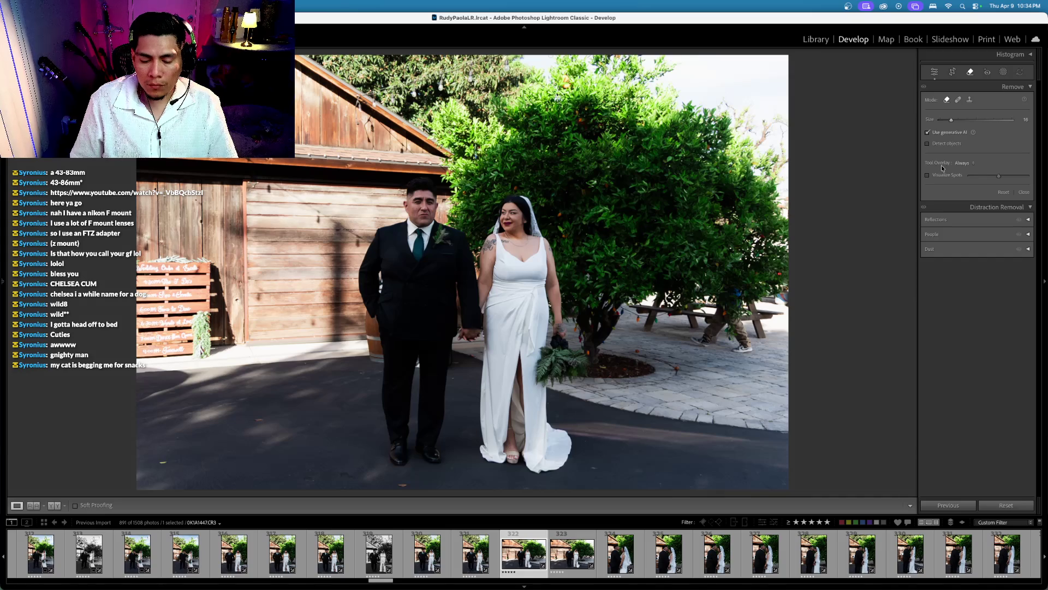
key("4")
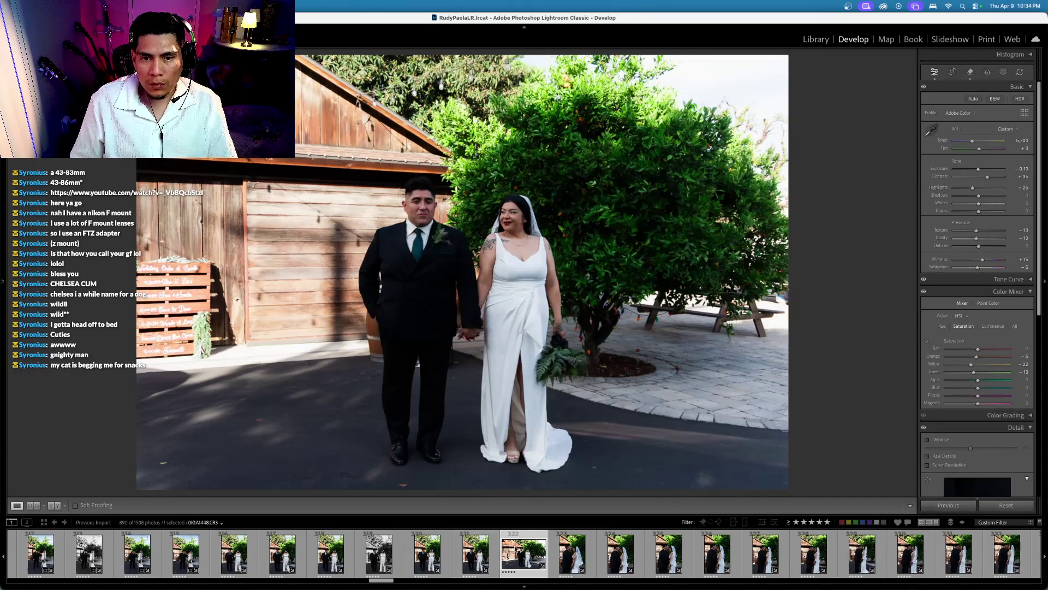
Step: Apply a crop, brighten the exposure and warm the white balance to 5,800
key("4")
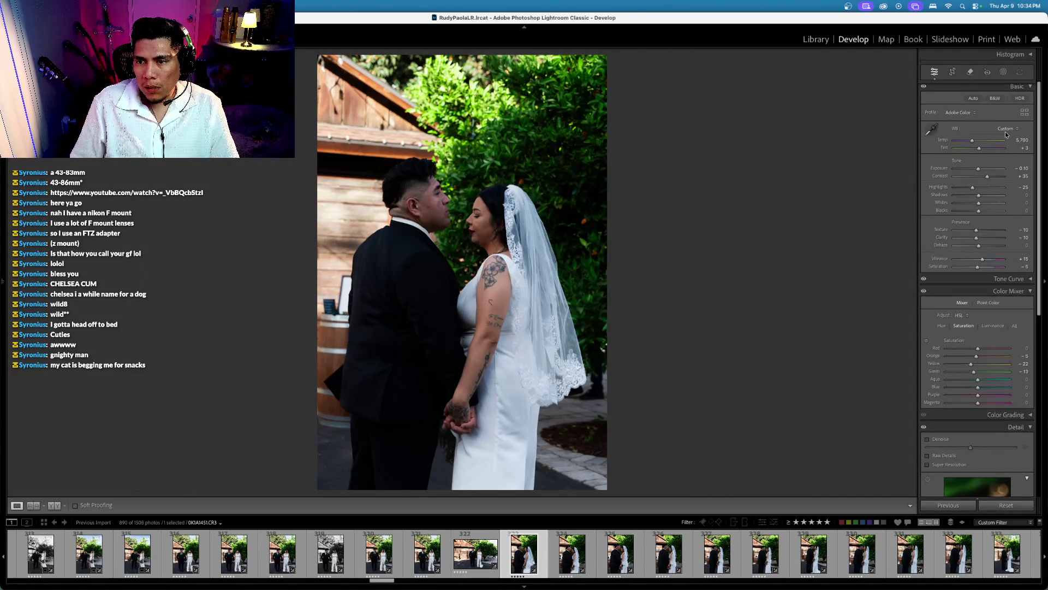
left_click(952, 72)
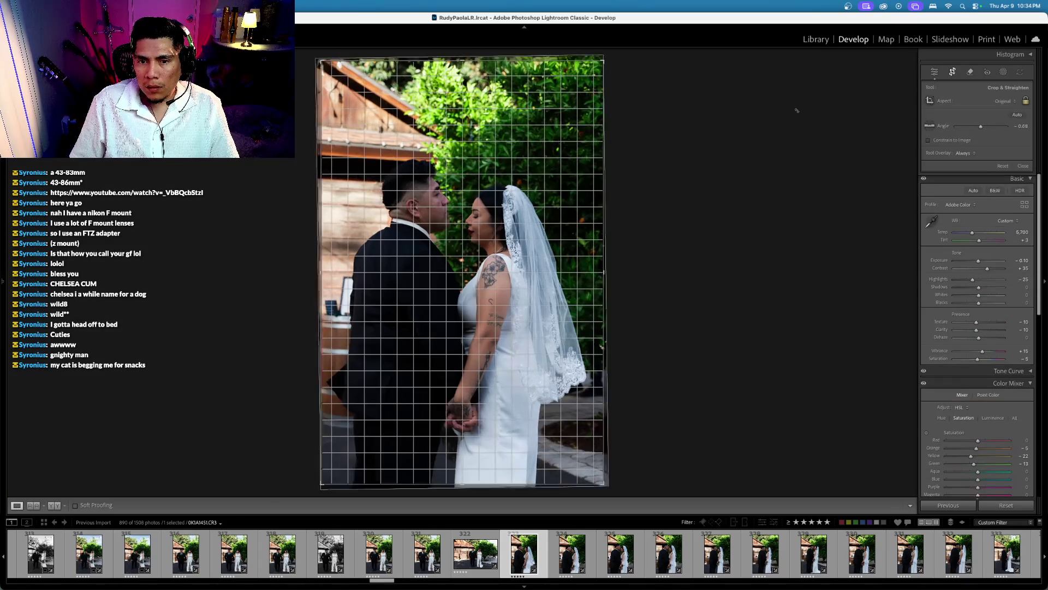
key("Return")
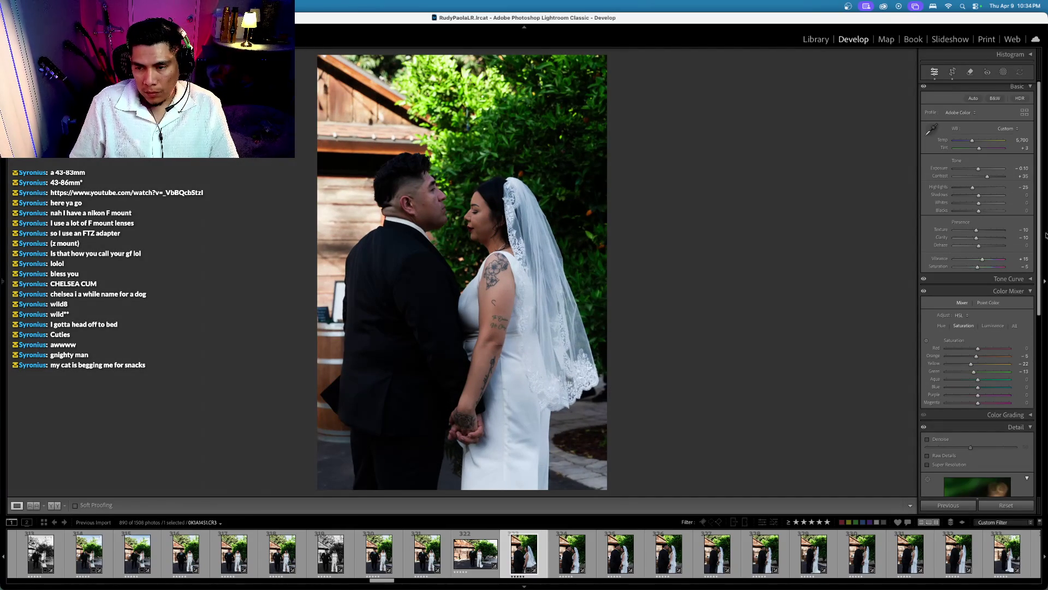
key("equal")
key("equal")
key("equal")
key("equal")
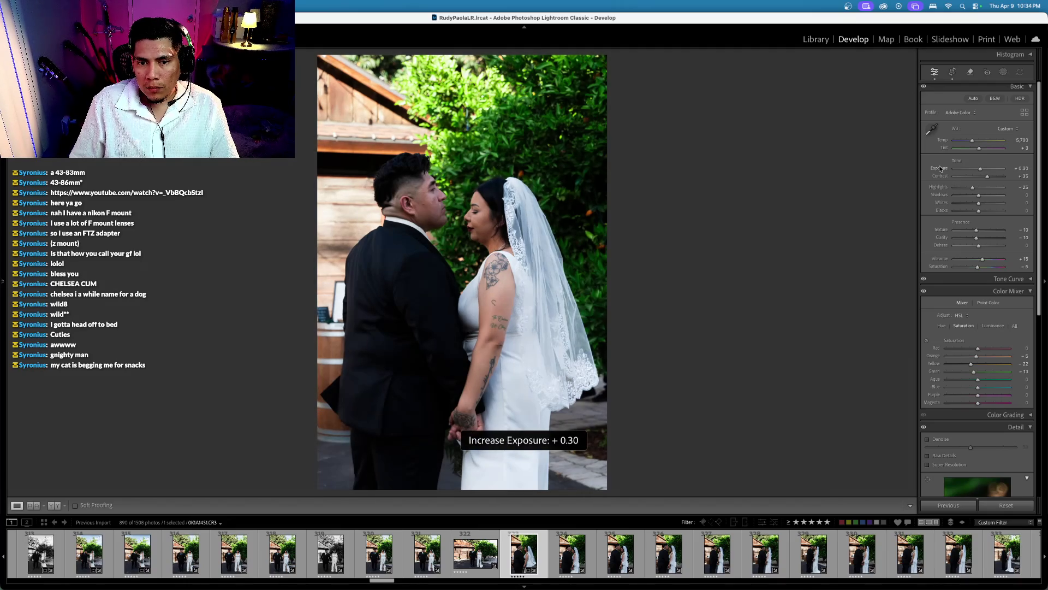
key("equal")
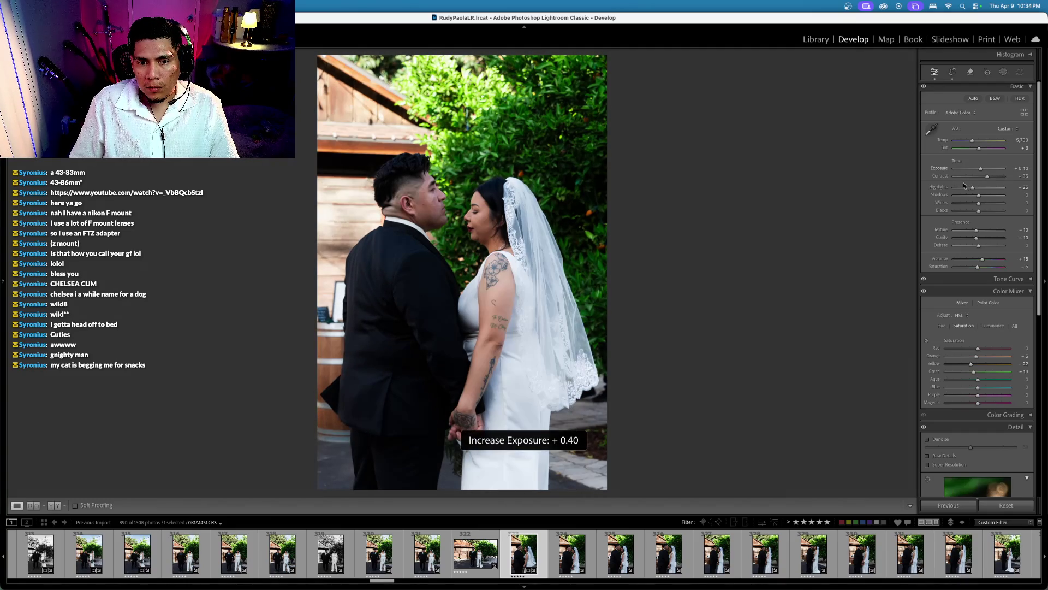
scroll(947, 170, "down", 1)
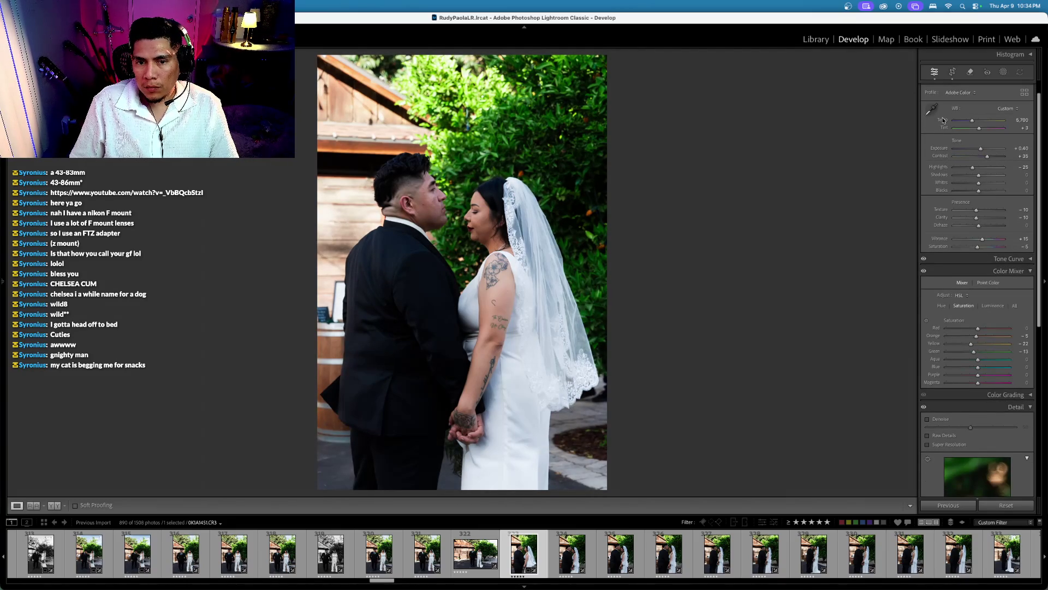
key("equal")
key("equal")
Step: Re-straighten the photo to about -2.69°, undoing a too-steep rotation first
left_click(952, 72)
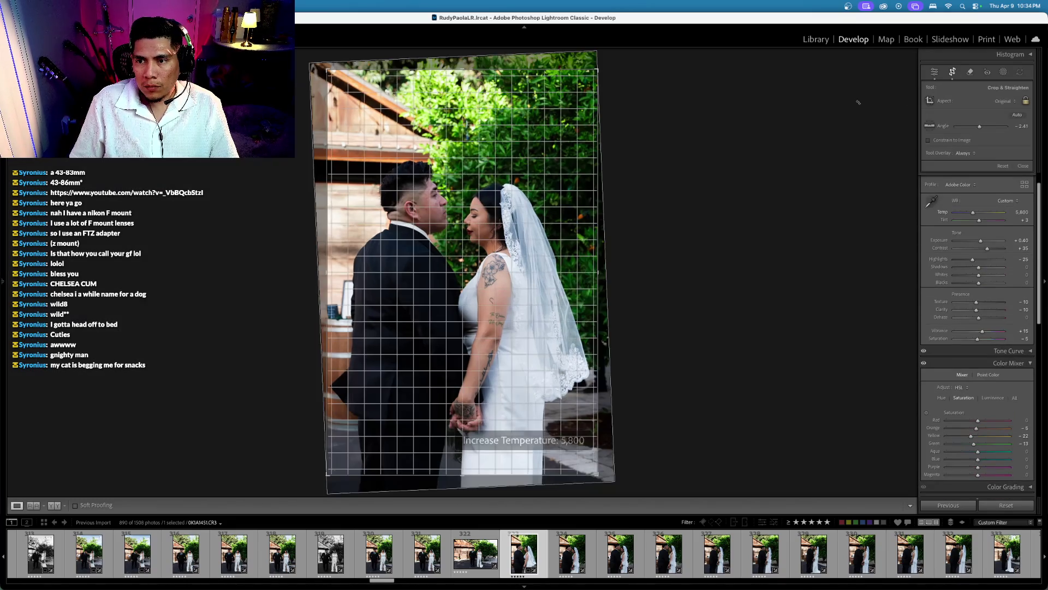
left_click_drag(819, 49, 859, 99)
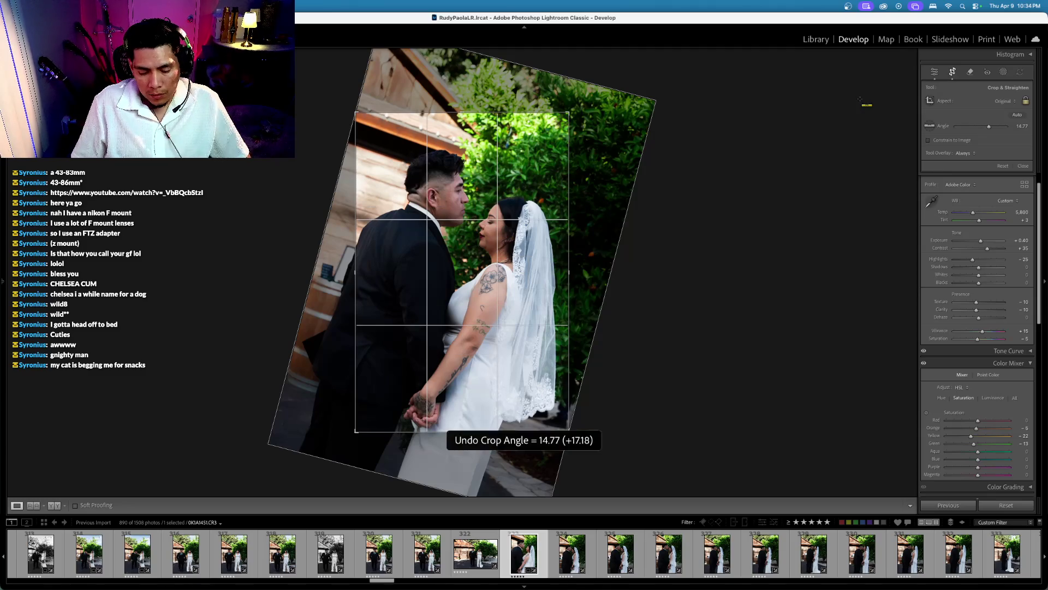
key("super+z")
left_click_drag(797, 136, 794, 141)
key("Return")
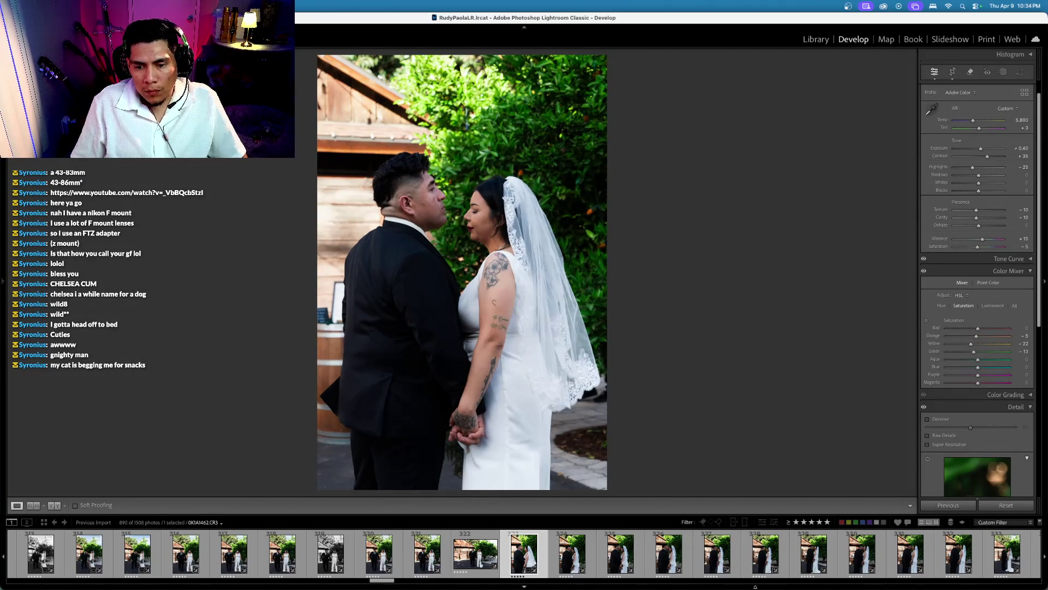
Step: Set temperature to 5,900 and exposure to +0.20, checking against the before view
scroll(793, 563, "down", 1)
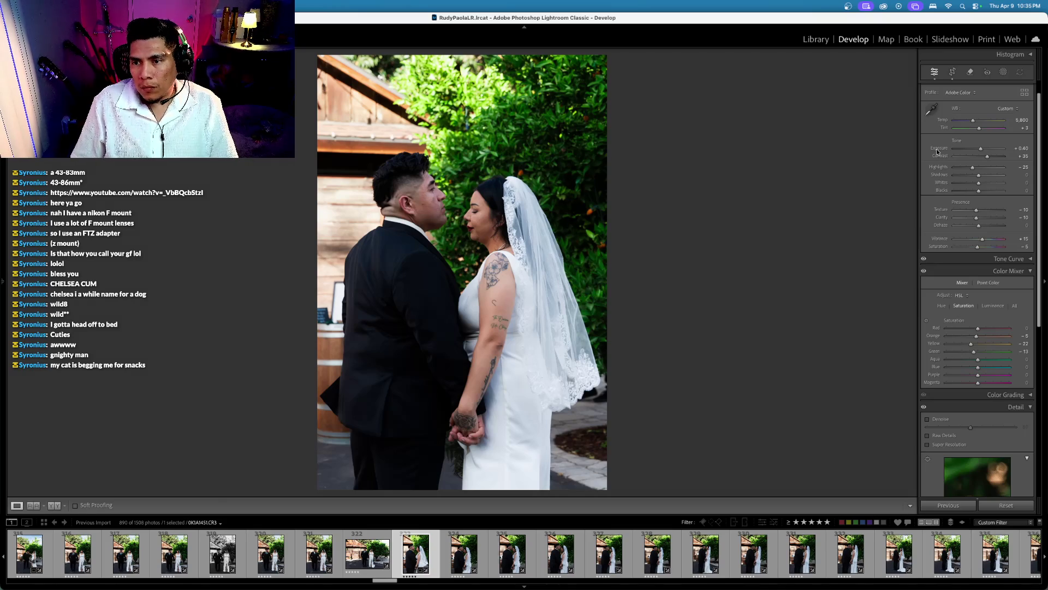
key("minus")
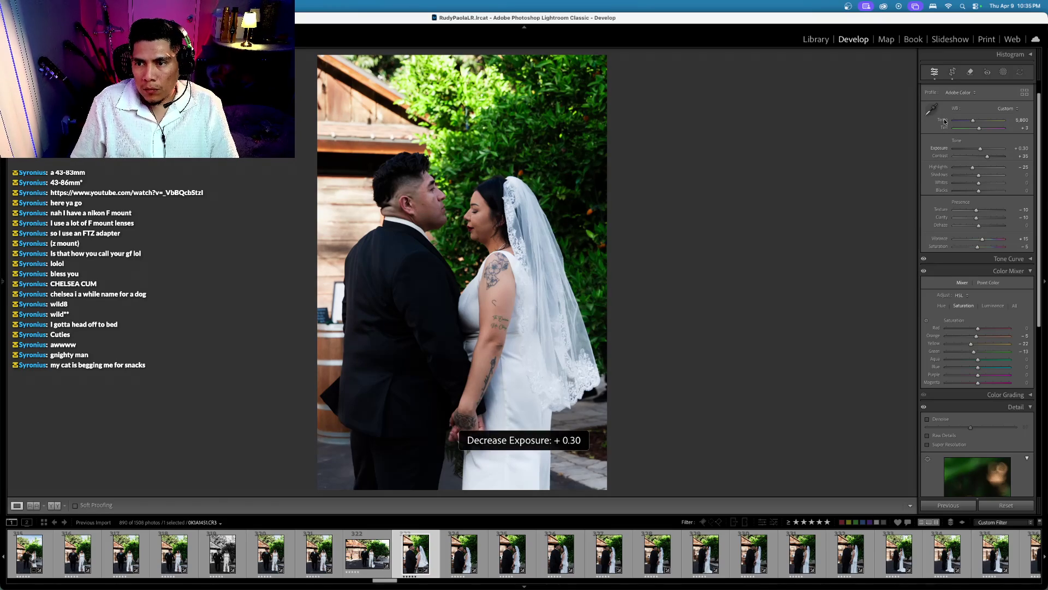
scroll(945, 121, "down", 1)
key("plus")
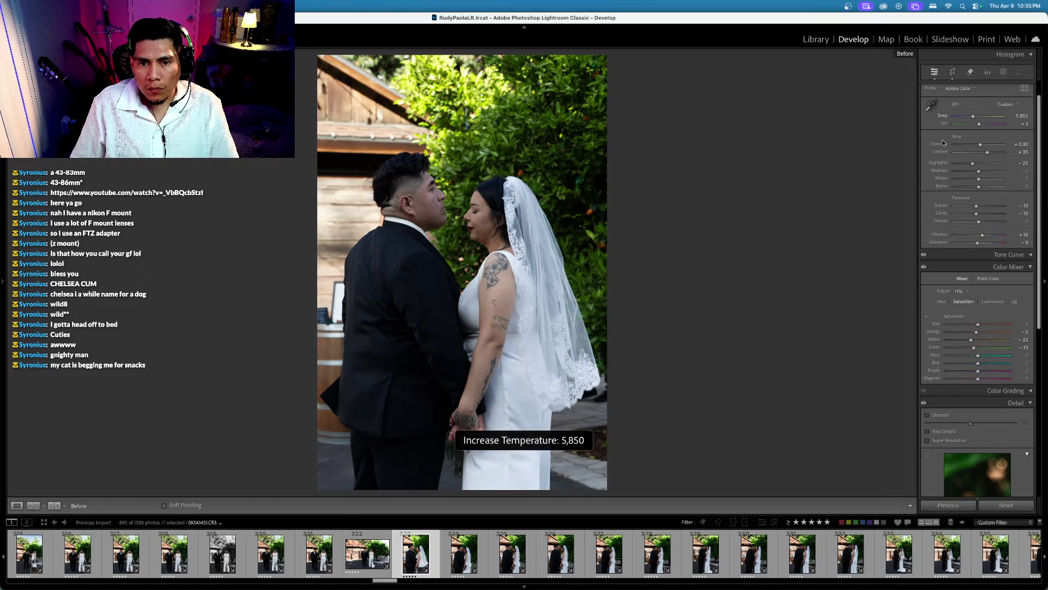
key("plus")
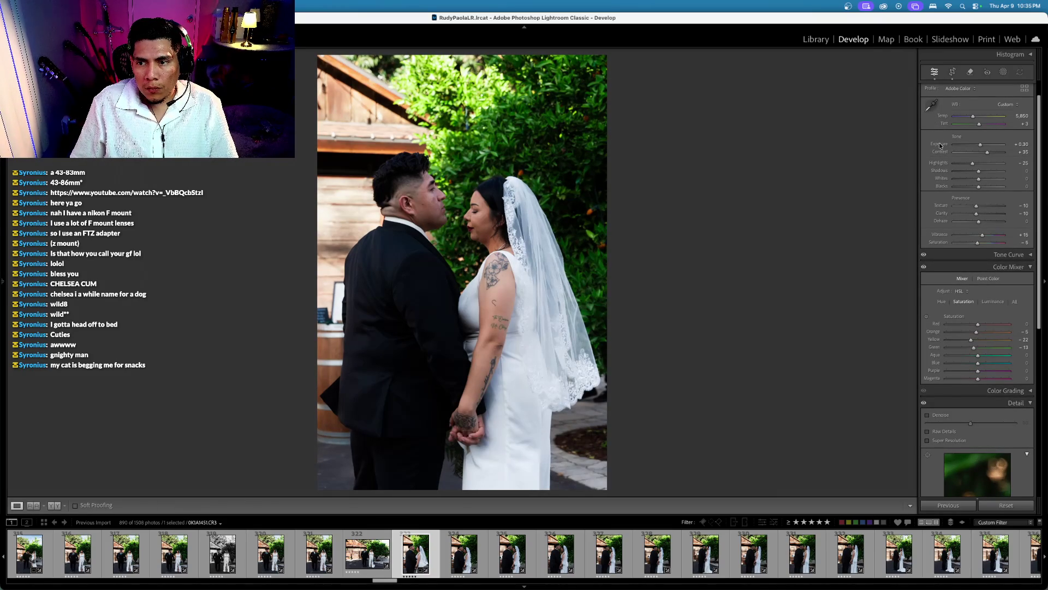
key("backslash")
key("backslash")
scroll(924, 219, "up", 1)
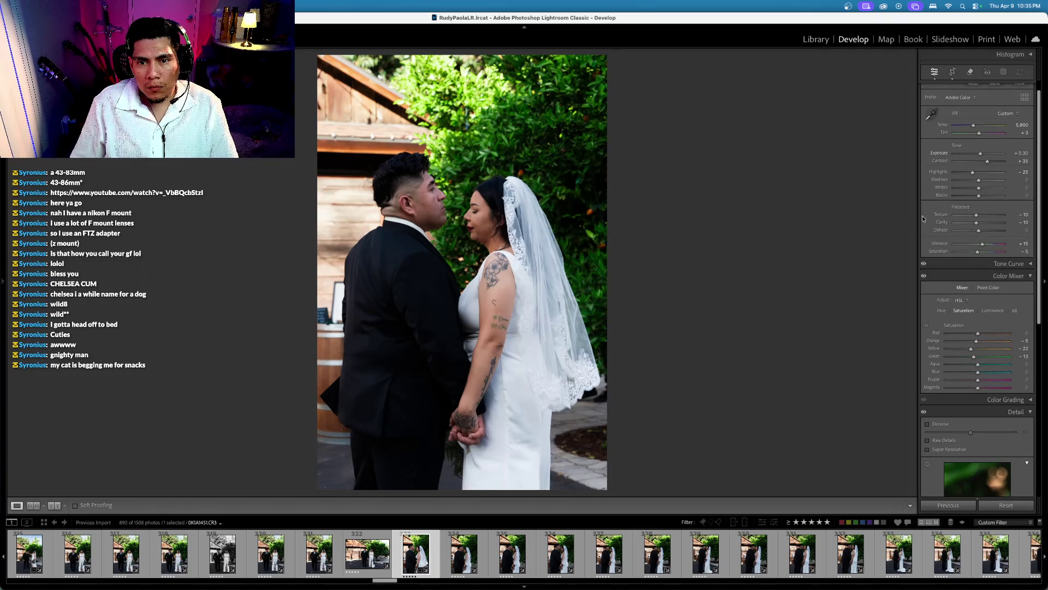
key("backslash")
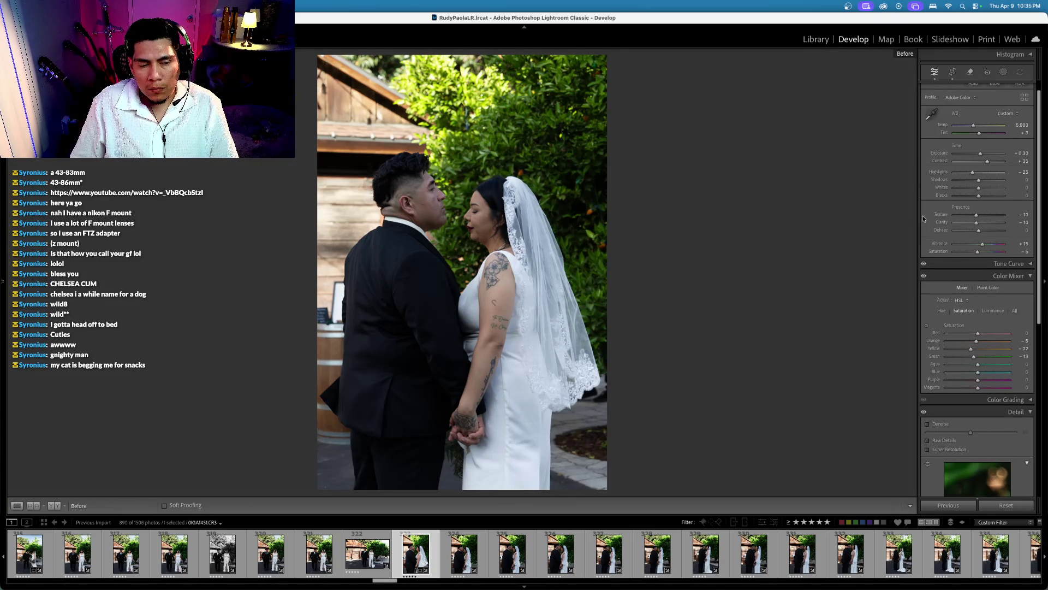
key("backslash")
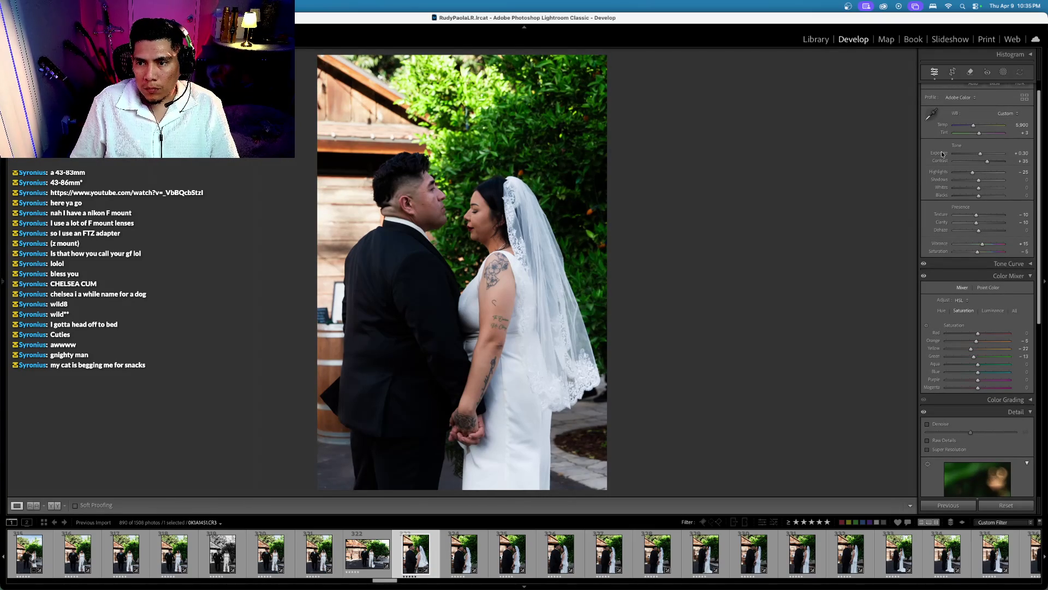
key("minus")
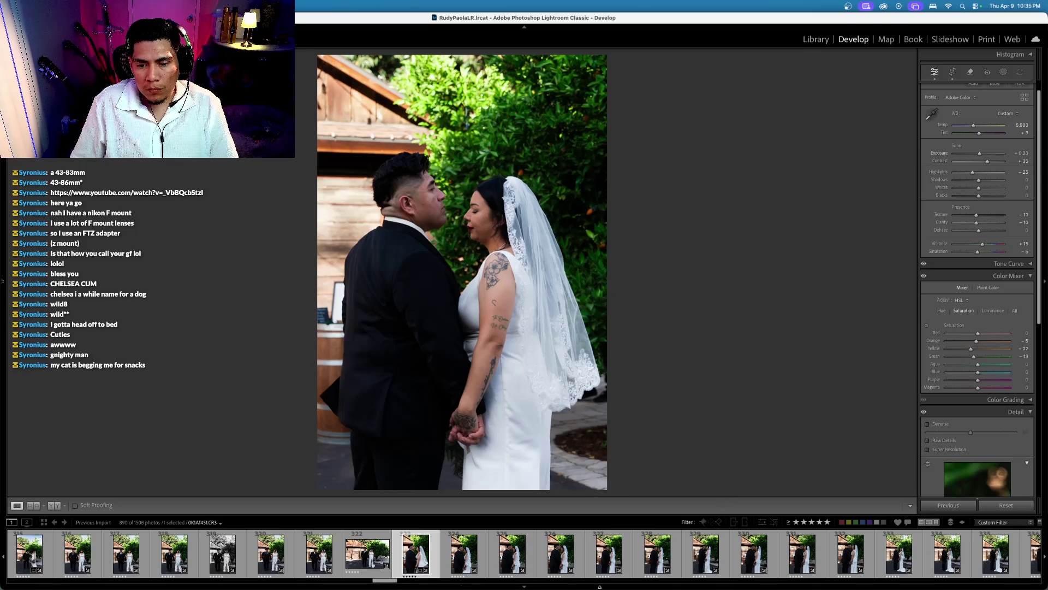
scroll(601, 554, "right", 5)
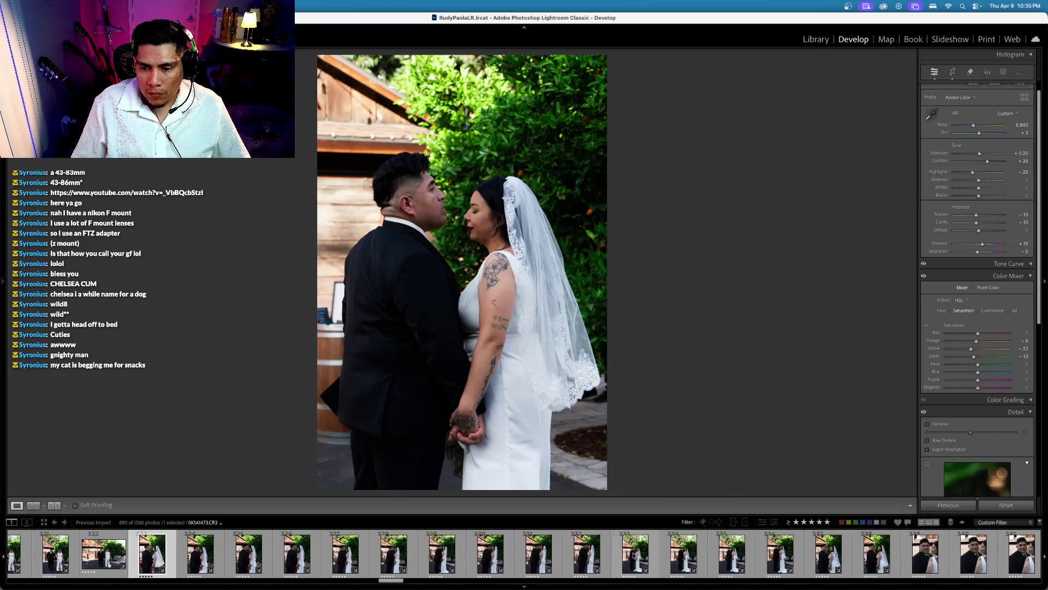
Step: Select photos 323–338, open 0K1A1453, and show the reference comparison view
left_click(873, 561, "shift")
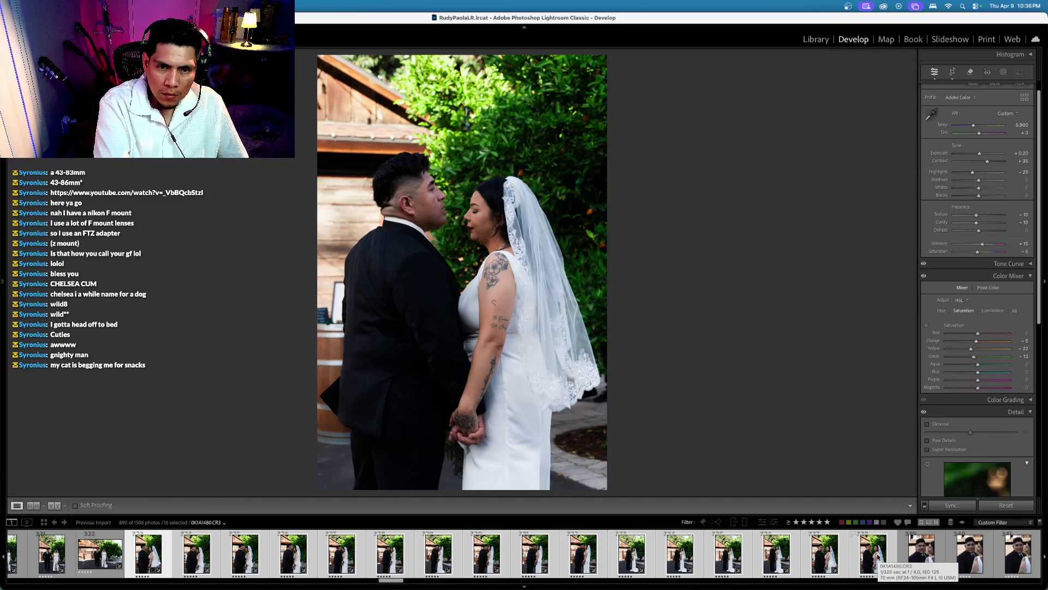
left_click(816, 568)
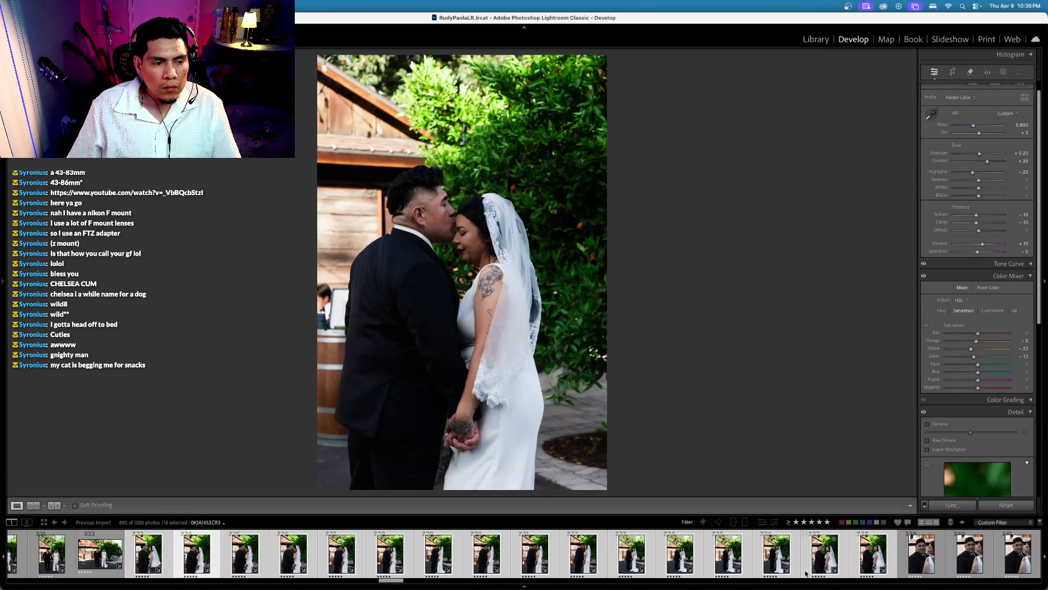
key("Left")
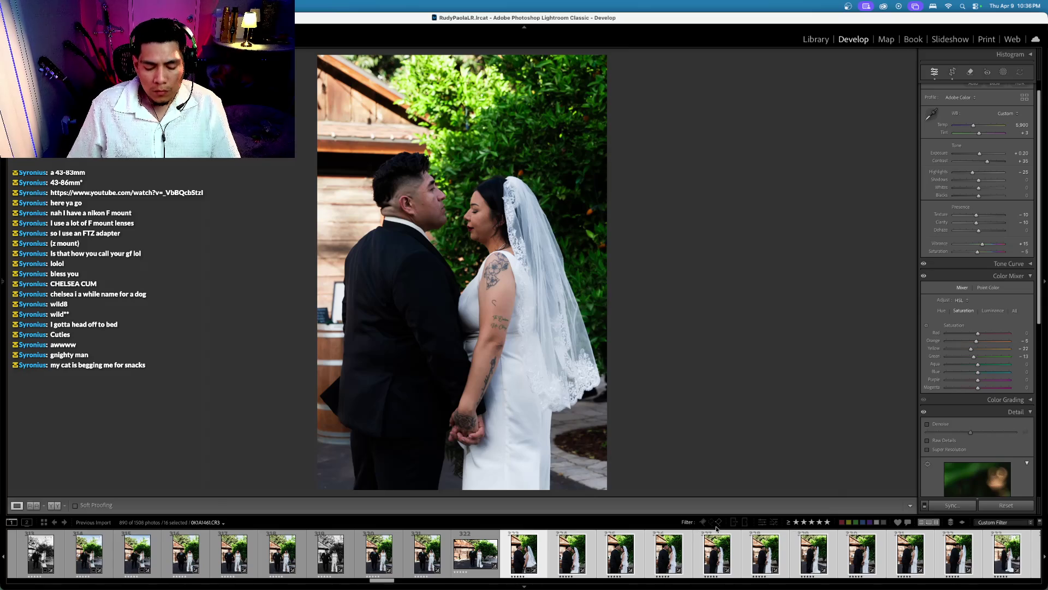
key("shift+r")
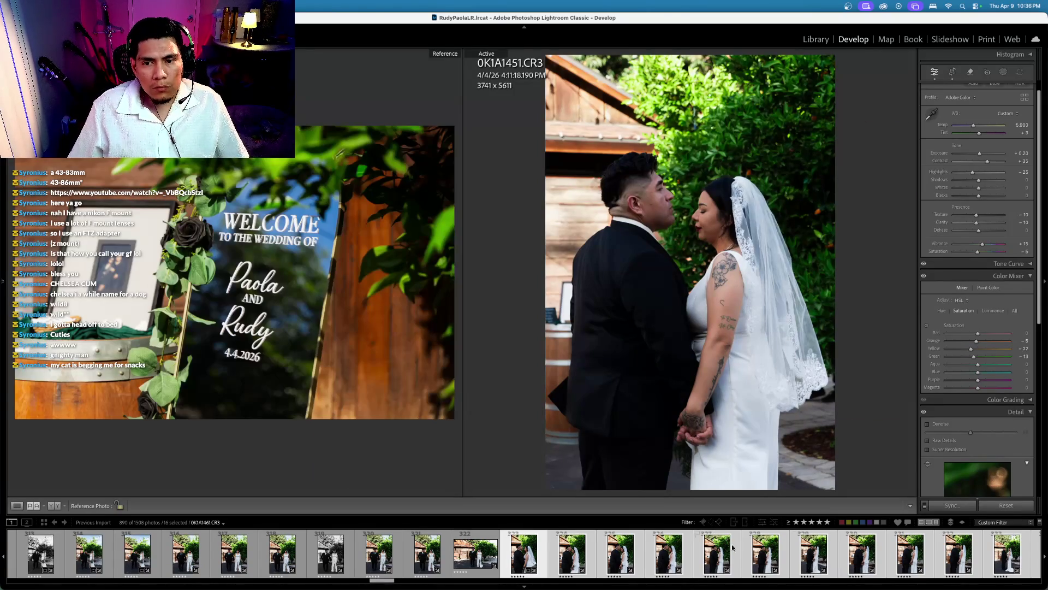
Step: Set the bouquet portrait as the reference photo beside the couple photo
scroll(413, 567, "up", 5)
scroll(413, 556, "up", 5)
scroll(413, 553, "up", 5)
scroll(413, 553, "down", 3)
scroll(414, 554, "down", 3)
scroll(414, 554, "down", 3)
scroll(414, 555, "down", 3)
scroll(414, 555, "up", 5)
left_click_drag(414, 553, 235, 305)
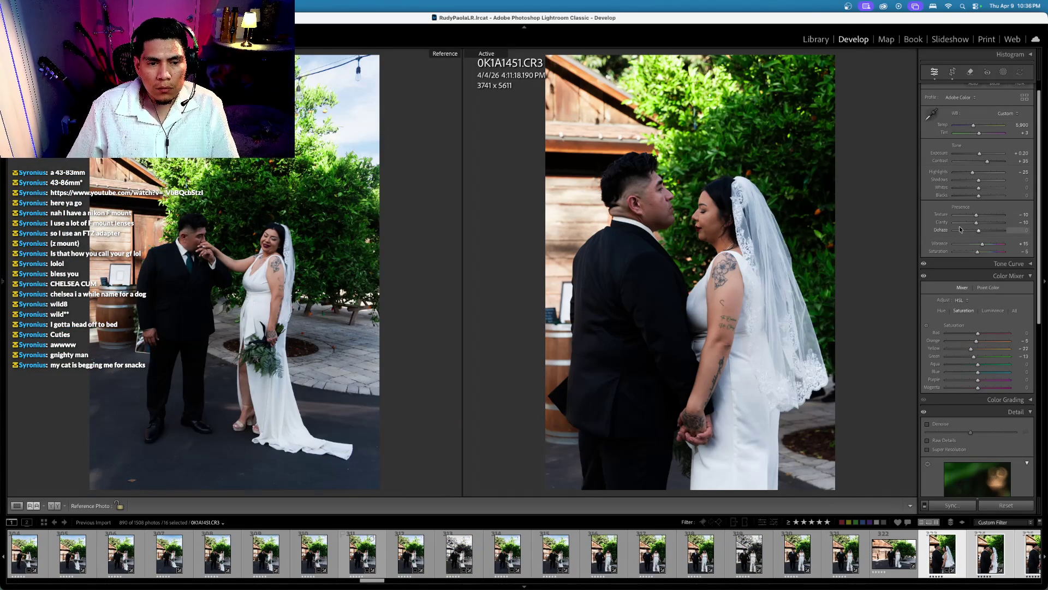
Step: Brighten exposure, pull Highlights to -35 and warm Temp to 6,150 to match the reference
left_click_drag(943, 158, 959, 158)
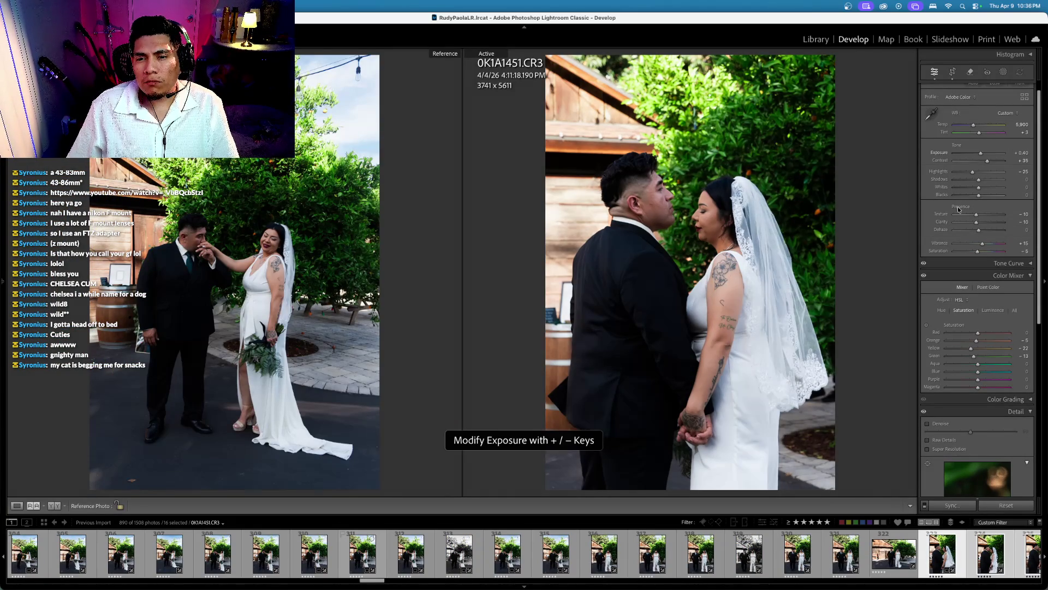
scroll(944, 137, "down", 1)
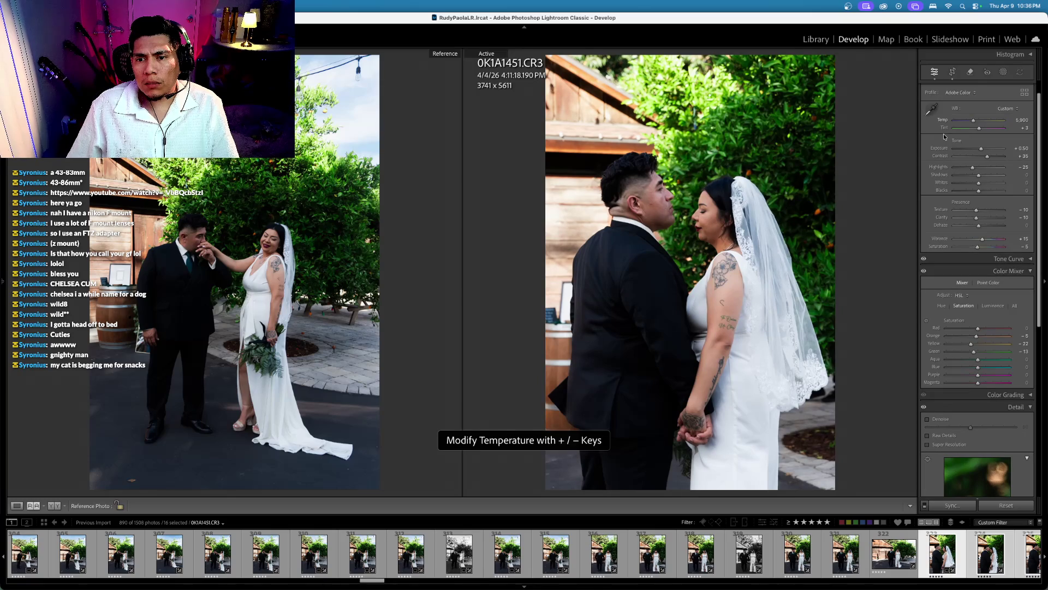
scroll(944, 142, "down", 1)
left_click_drag(941, 148, 940, 164)
scroll(941, 165, "down", 1)
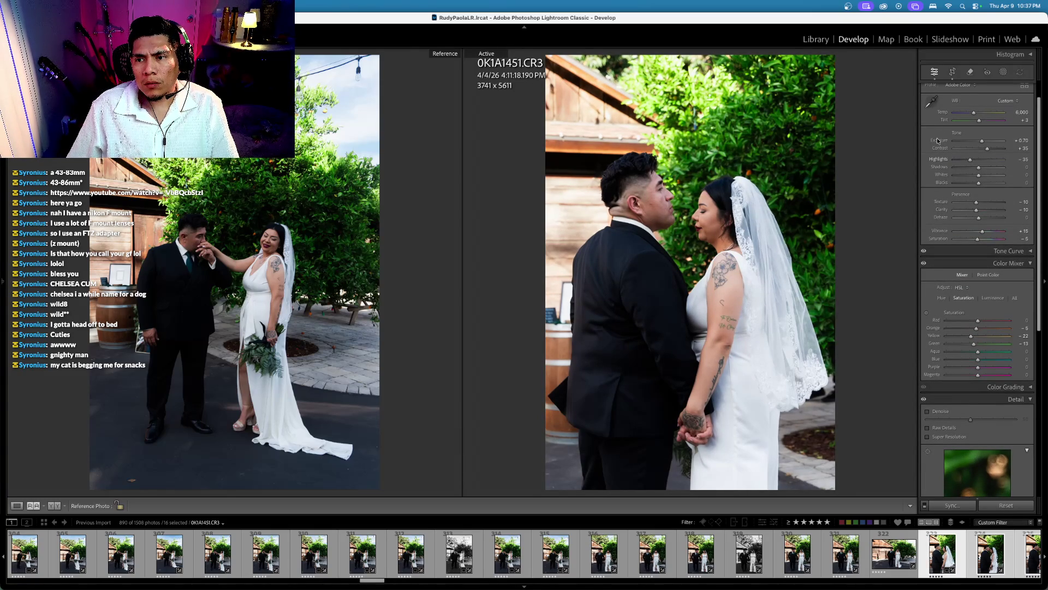
left_click_drag(939, 143, 935, 143)
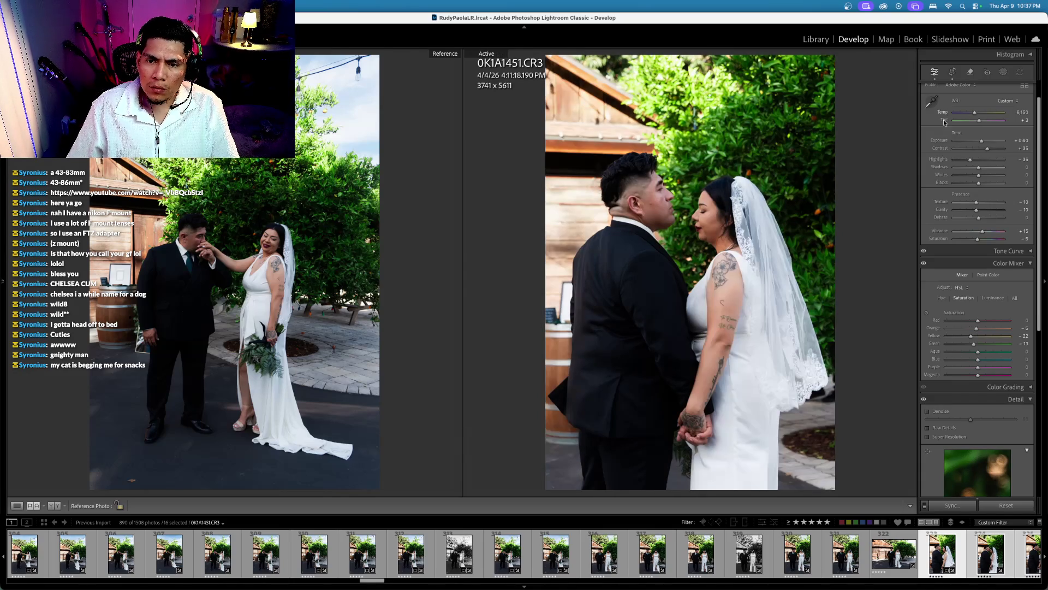
left_click(953, 73)
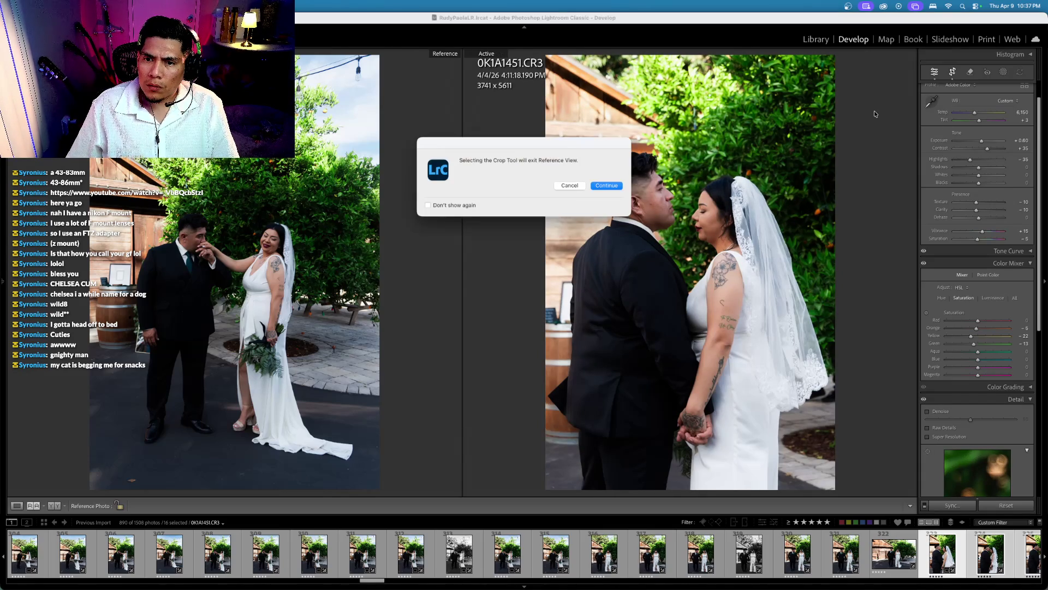
Step: Leave Reference View, finish the crop, and sync 0K1A1451's edits to the selected photos
left_click(607, 185)
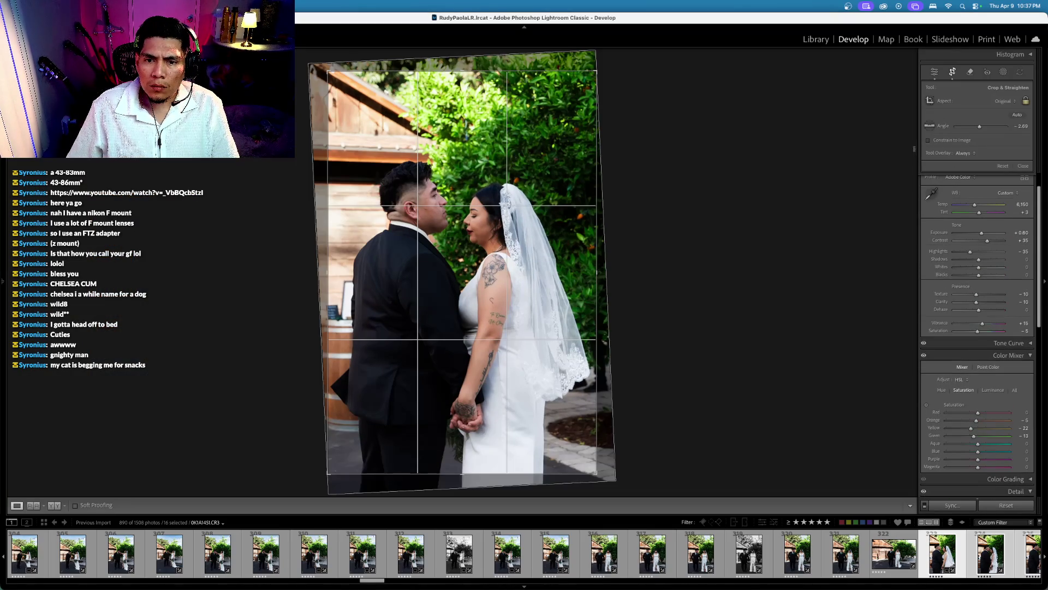
key("Return")
key("Right")
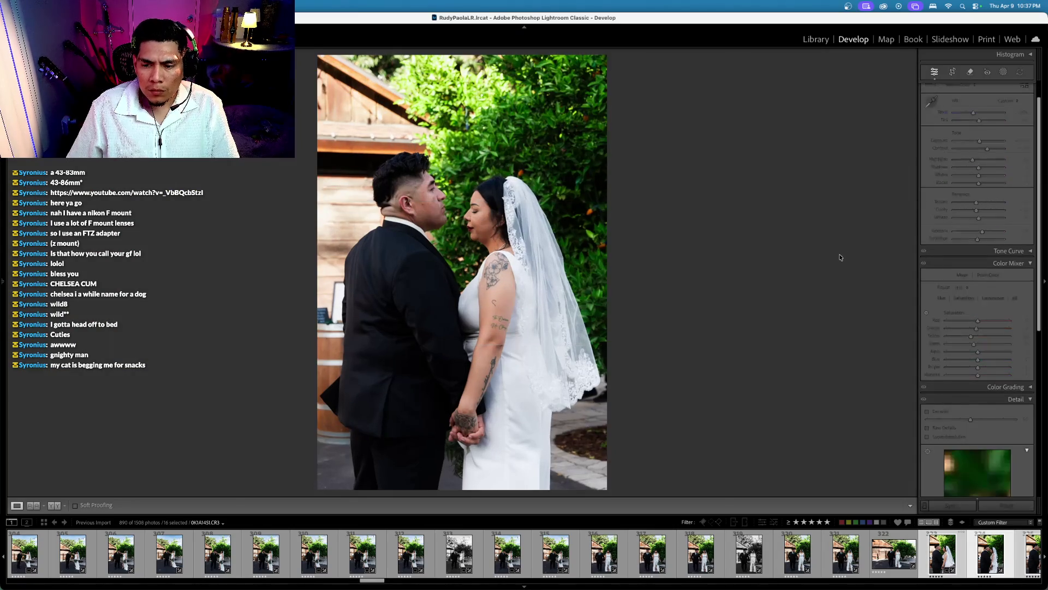
key("Left")
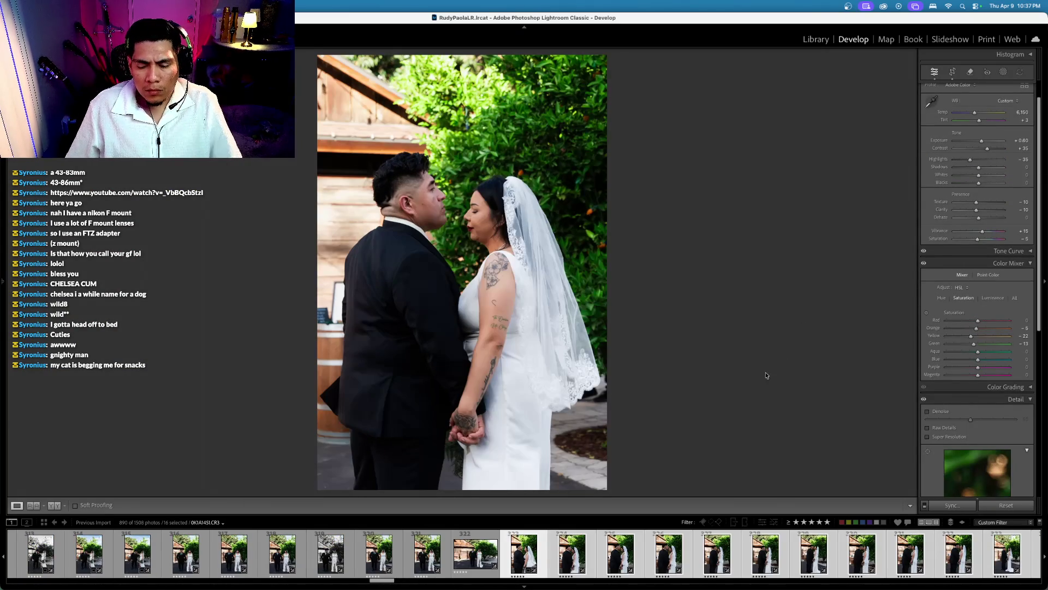
key("ctrl+shift+s")
key("Return")
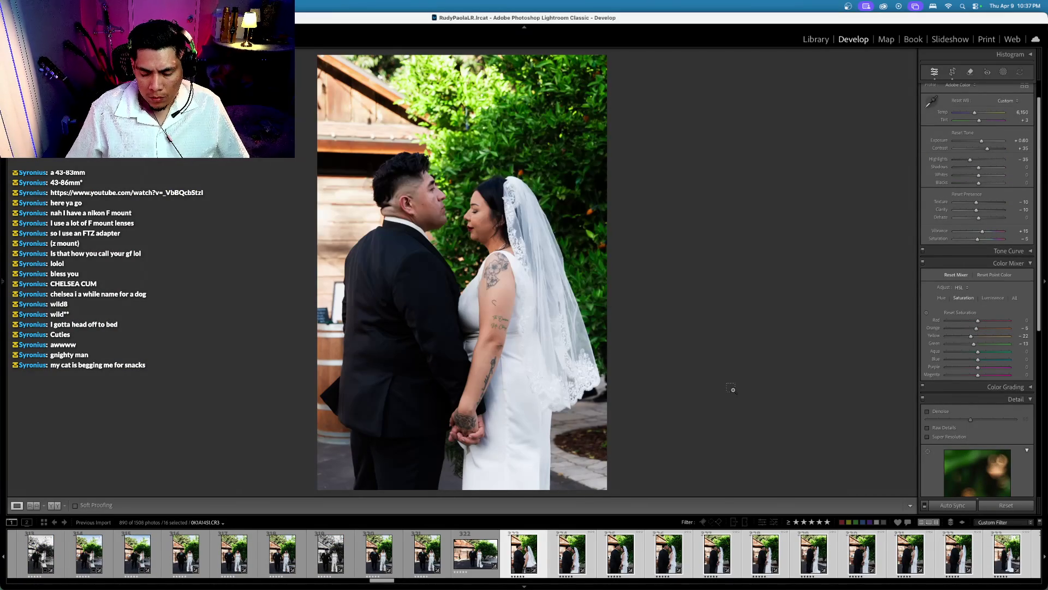
Step: Straighten the photo two frames ahead to about -0.95 degrees
key("Right")
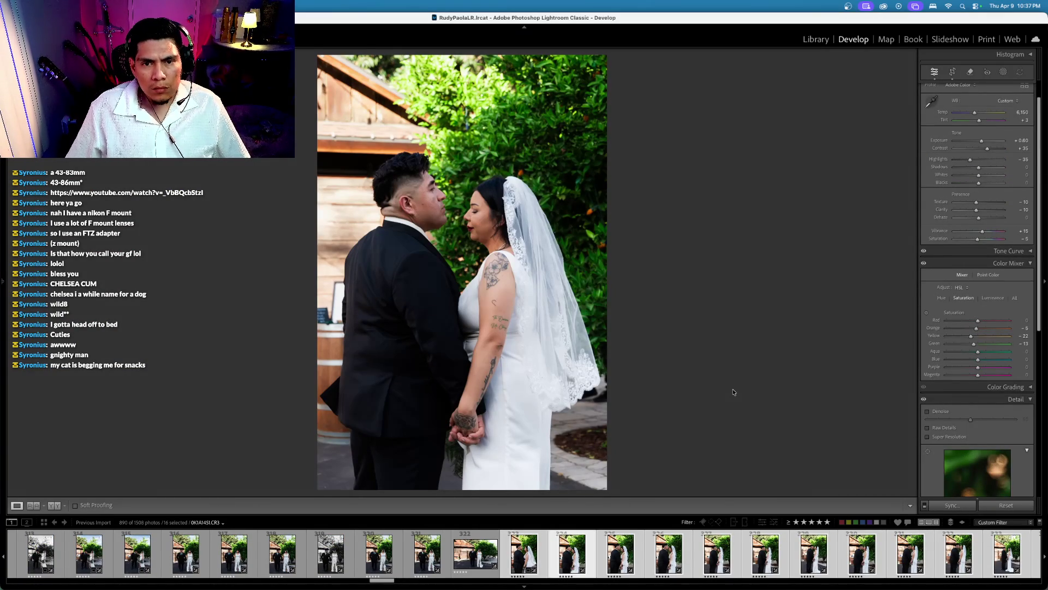
key("Right")
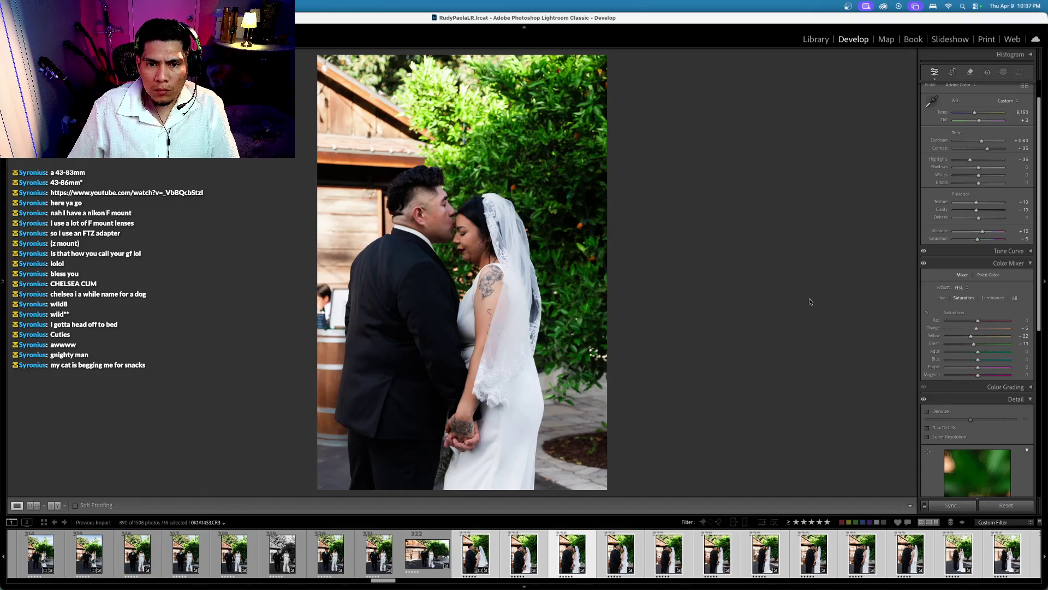
left_click(952, 72)
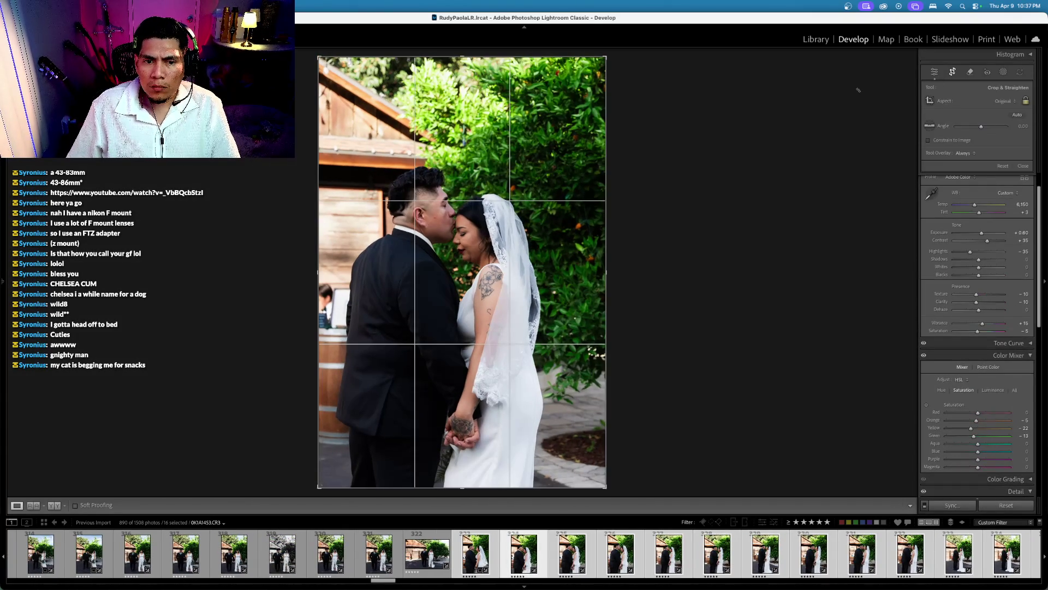
left_click_drag(857, 94, 859, 107)
key("Return")
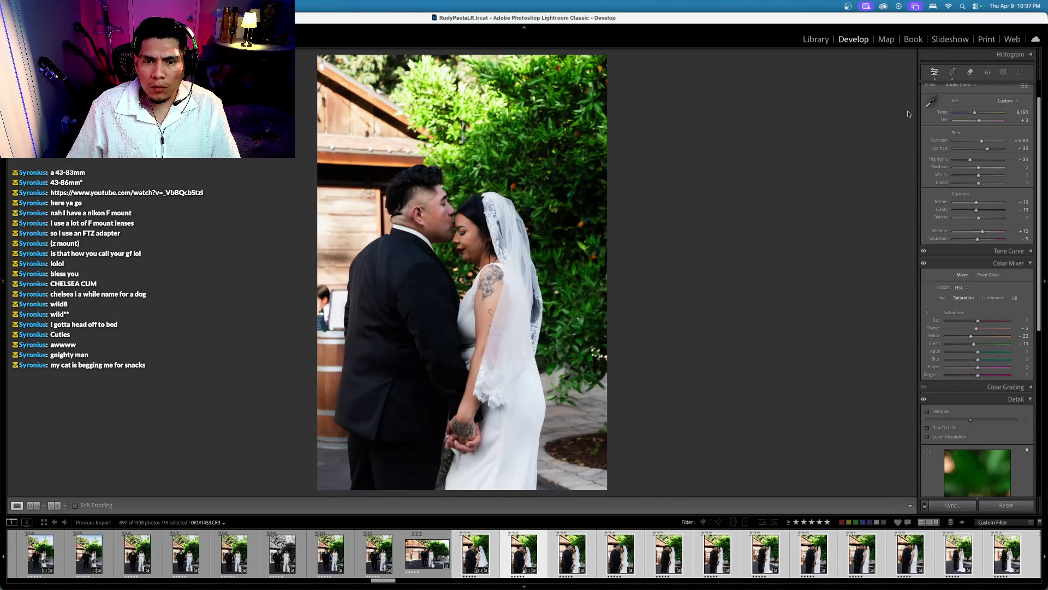
left_click(952, 72)
left_click_drag(826, 176, 834, 116)
key("Return")
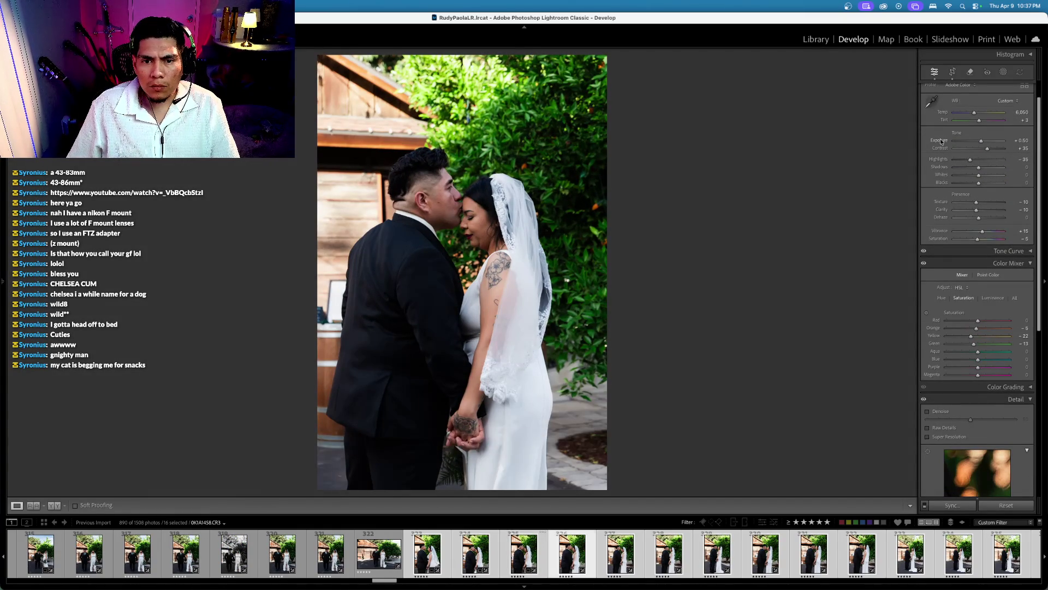
Step: Step through the filmstrip to the close-up kiss photo
key("Right")
left_click(952, 71)
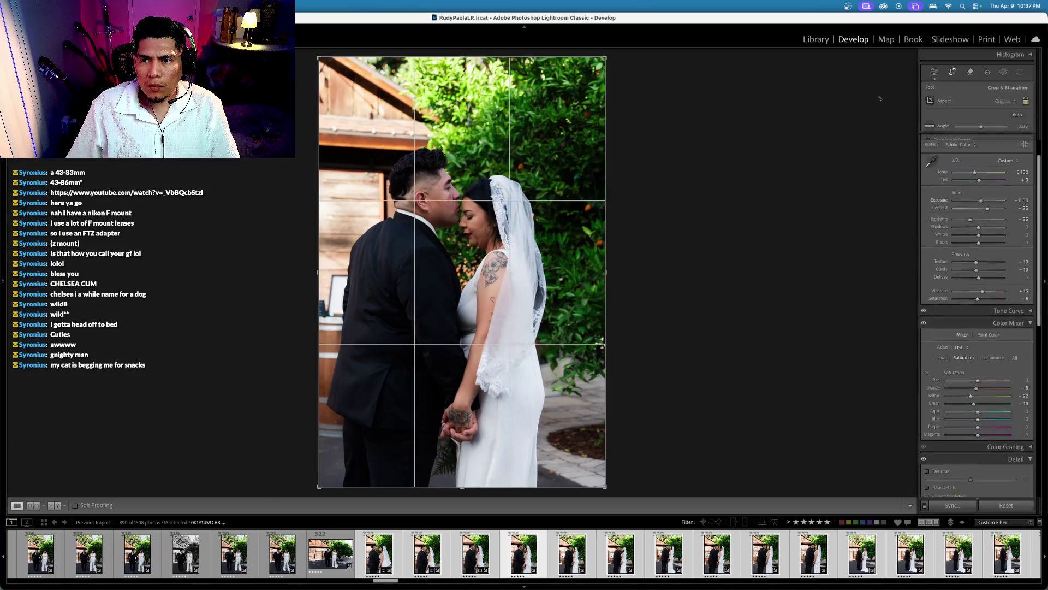
key("r")
key("Right")
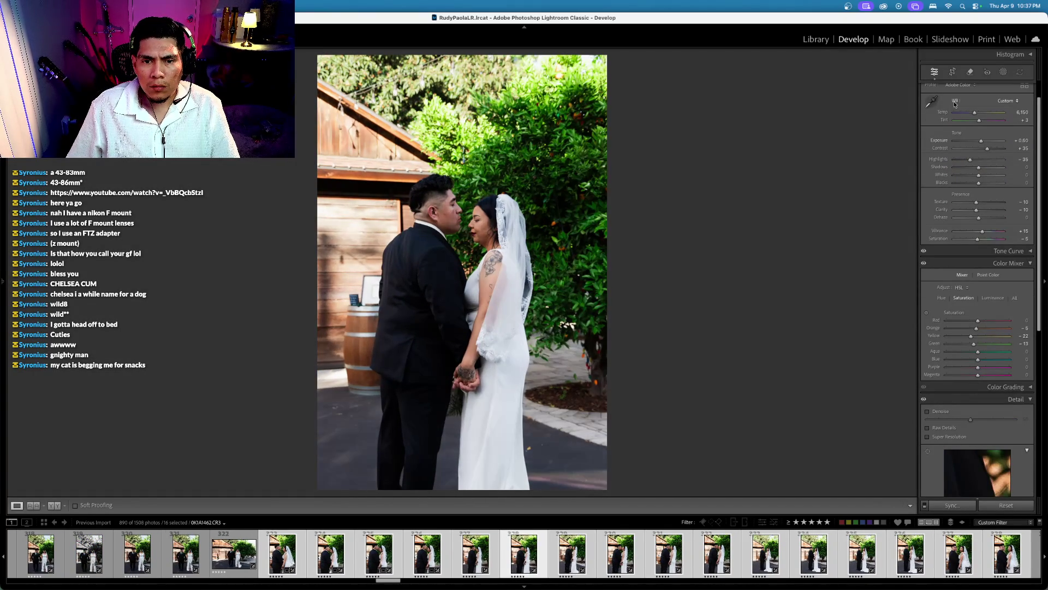
key("Right")
key("Right")
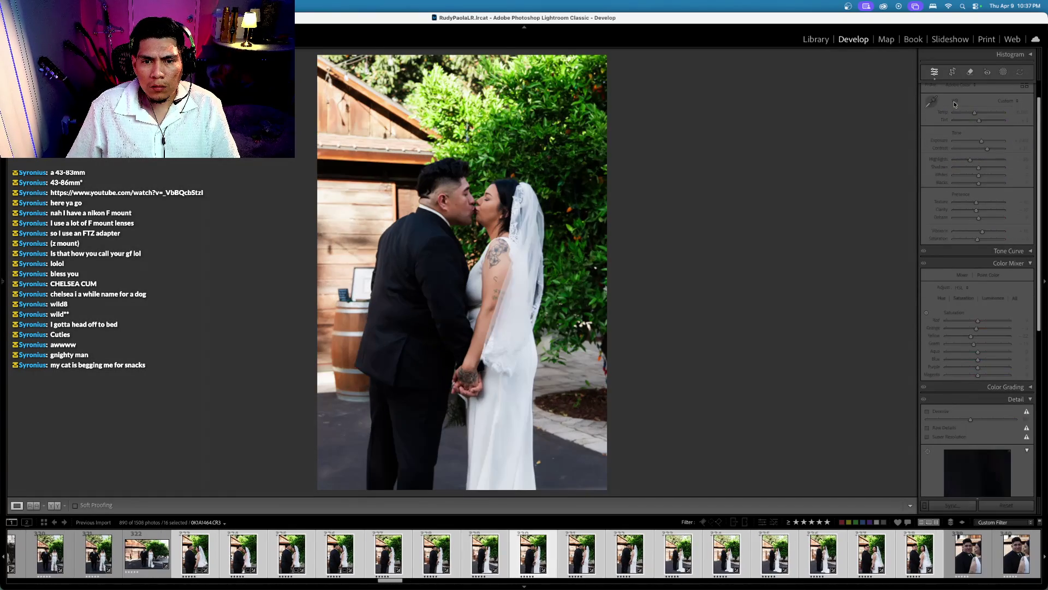
key("Right")
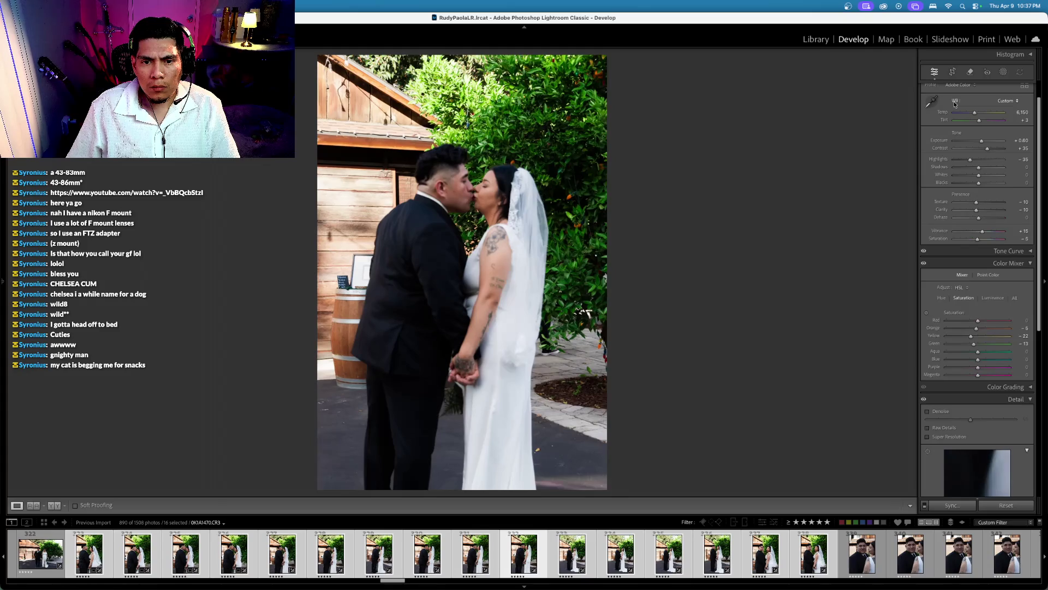
key("Right")
key("Left")
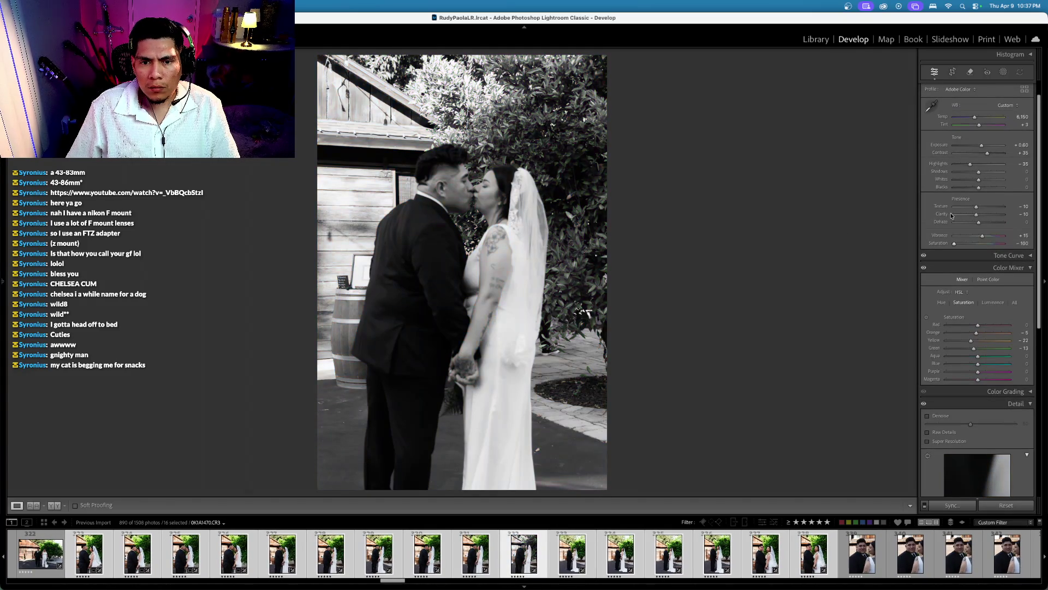
Step: Raise the black-and-white kiss photo's contrast to +62 and lower exposure to +0.70
left_click_drag(987, 155, 943, 146)
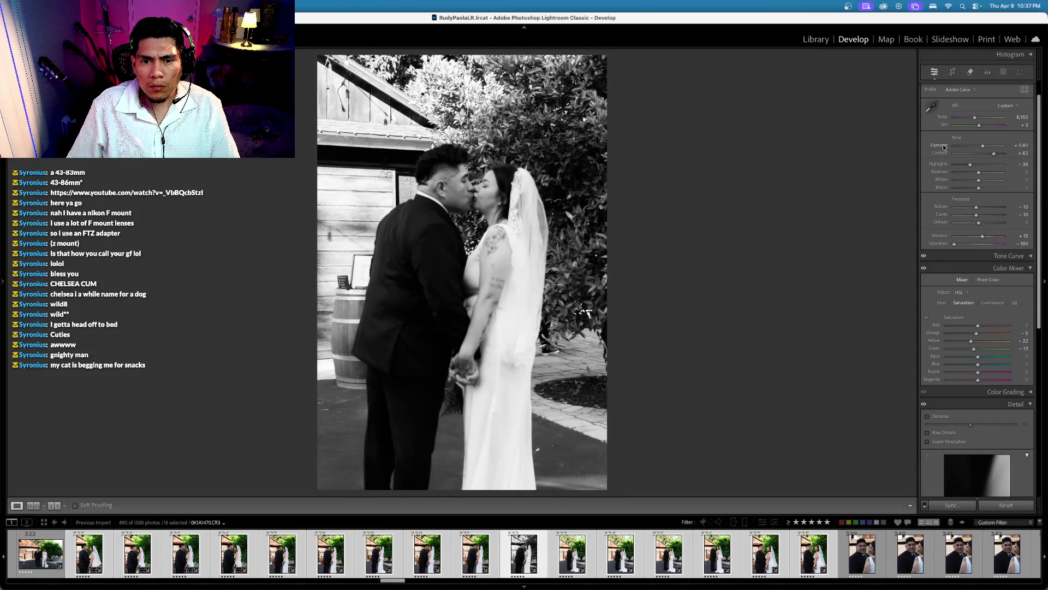
key("minus")
key("Right")
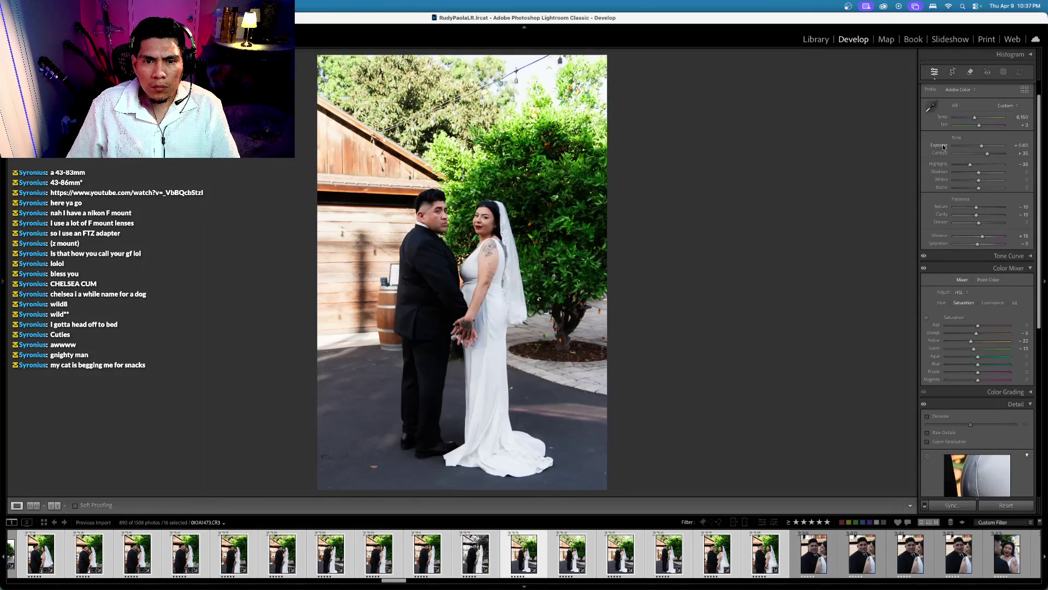
key("Right")
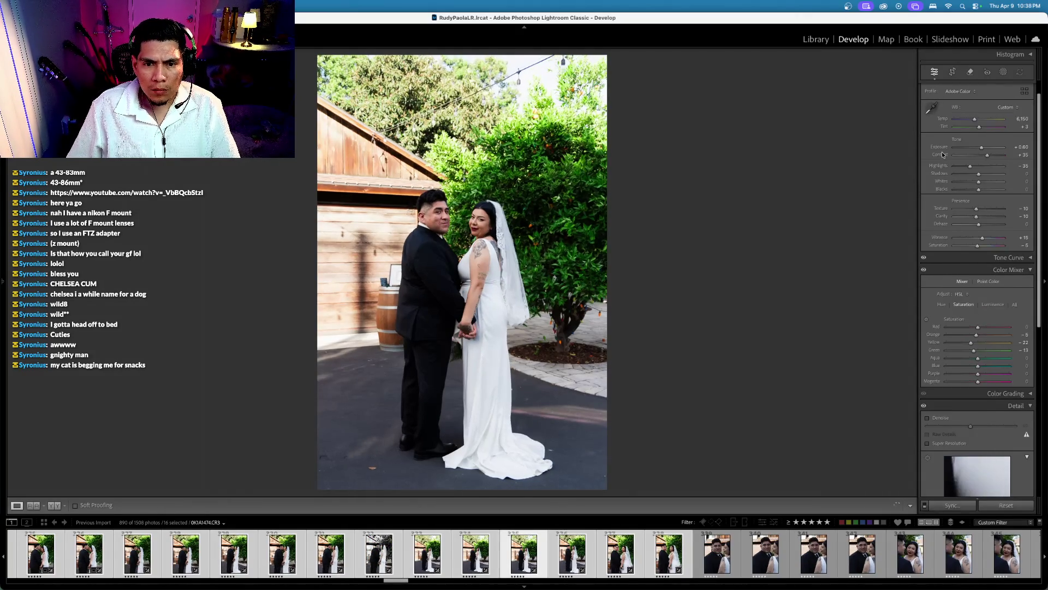
key("Right")
key("Right")
key("Left")
key("Left")
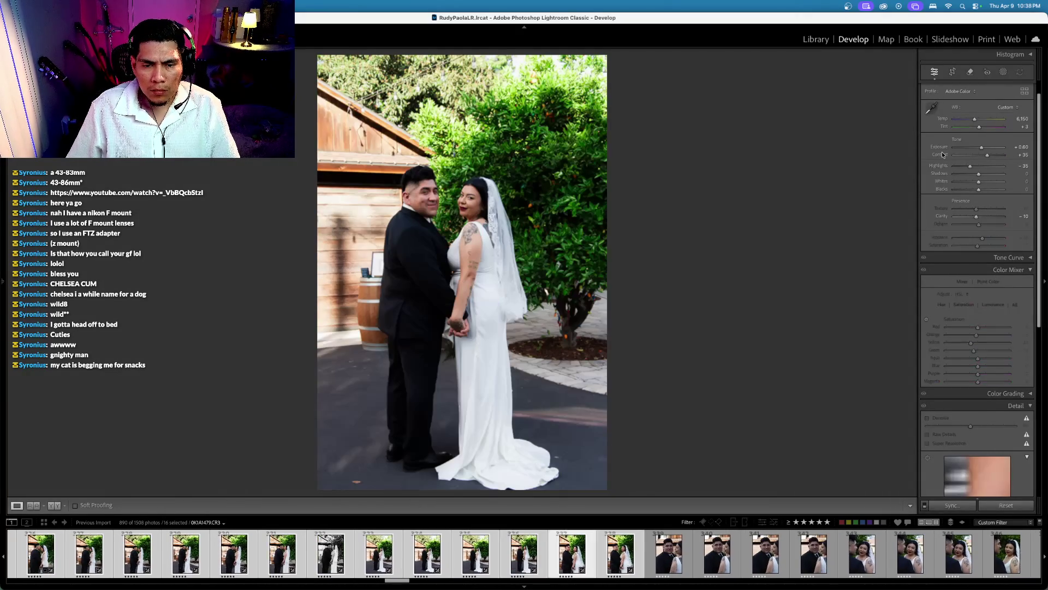
Step: Level the tilted colour photo with a slight rotation
left_click(951, 72)
left_click_drag(895, 106, 874, 112)
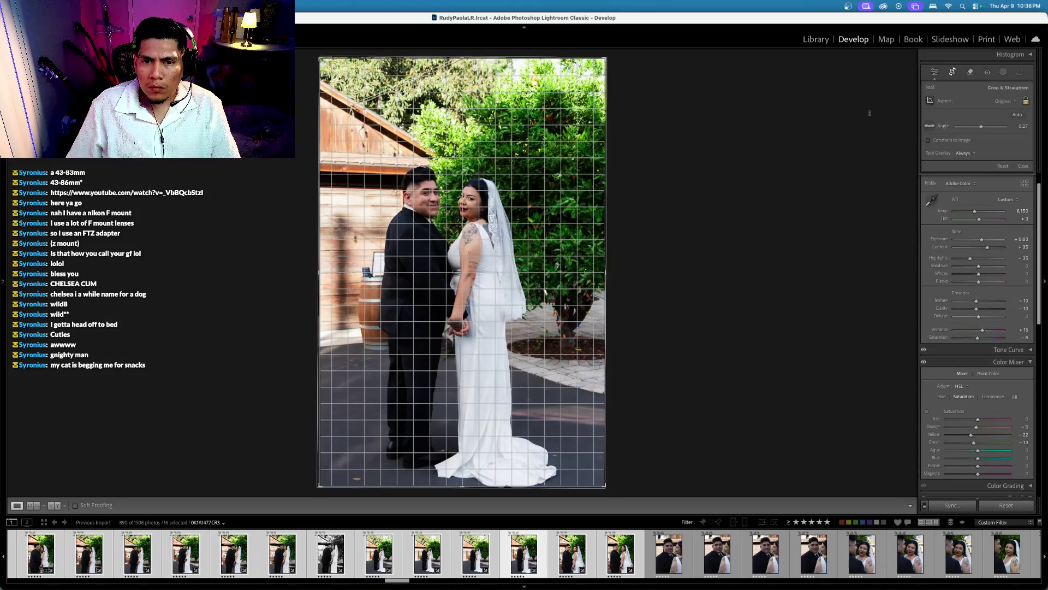
key("Return")
key("Right")
key("Right")
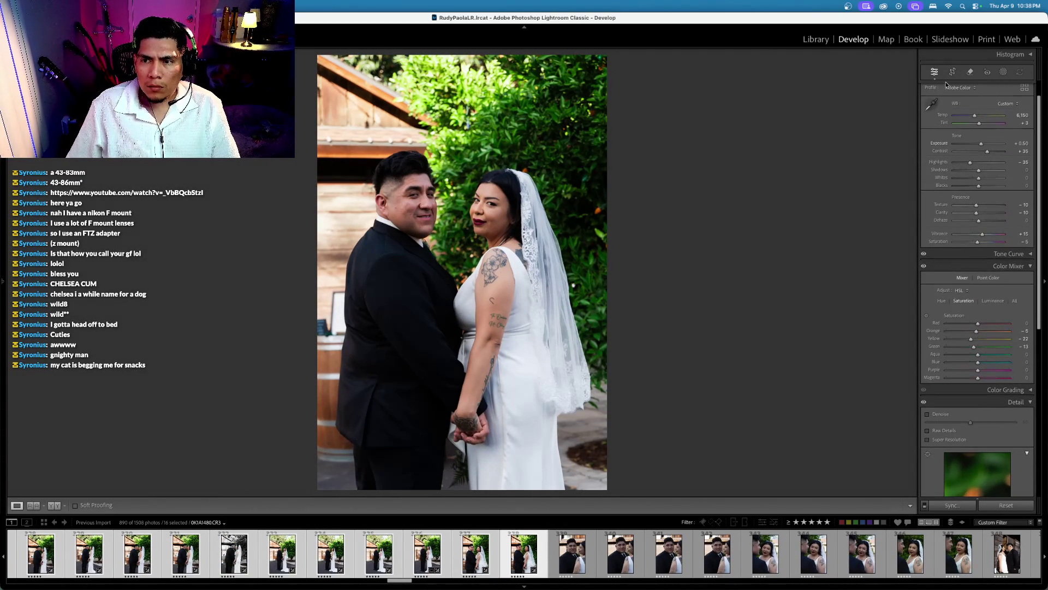
Step: Straighten the next tilted couple photo to a -3.07 angle
key("r")
key("Return")
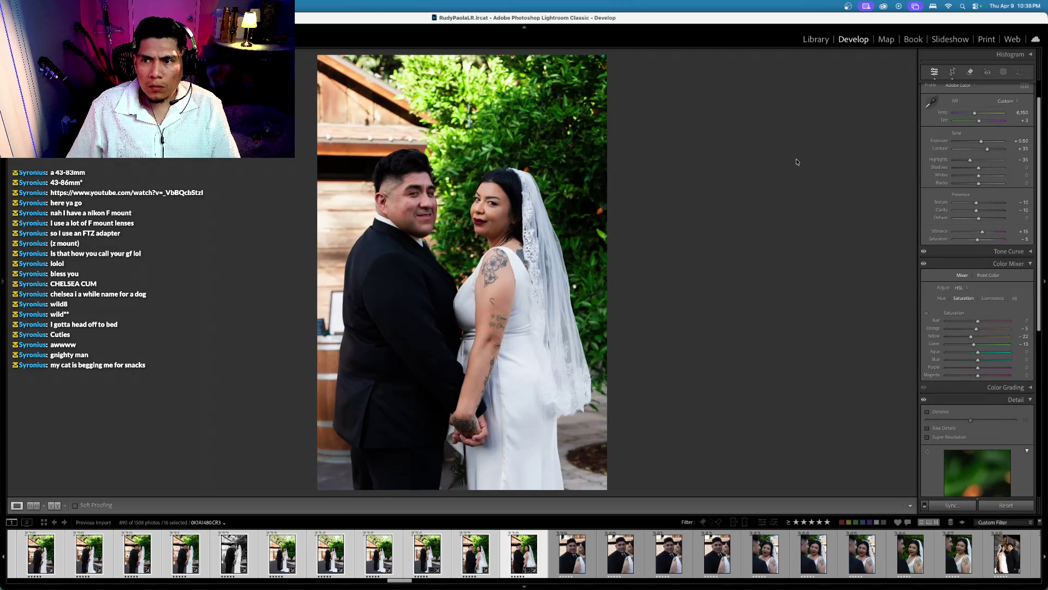
key("Right")
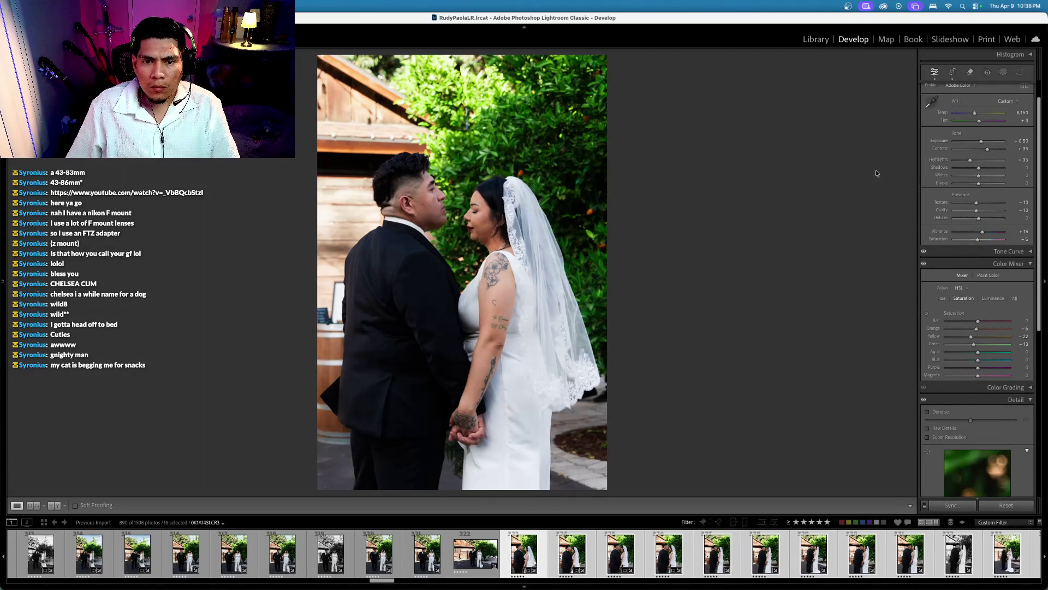
left_click(953, 72)
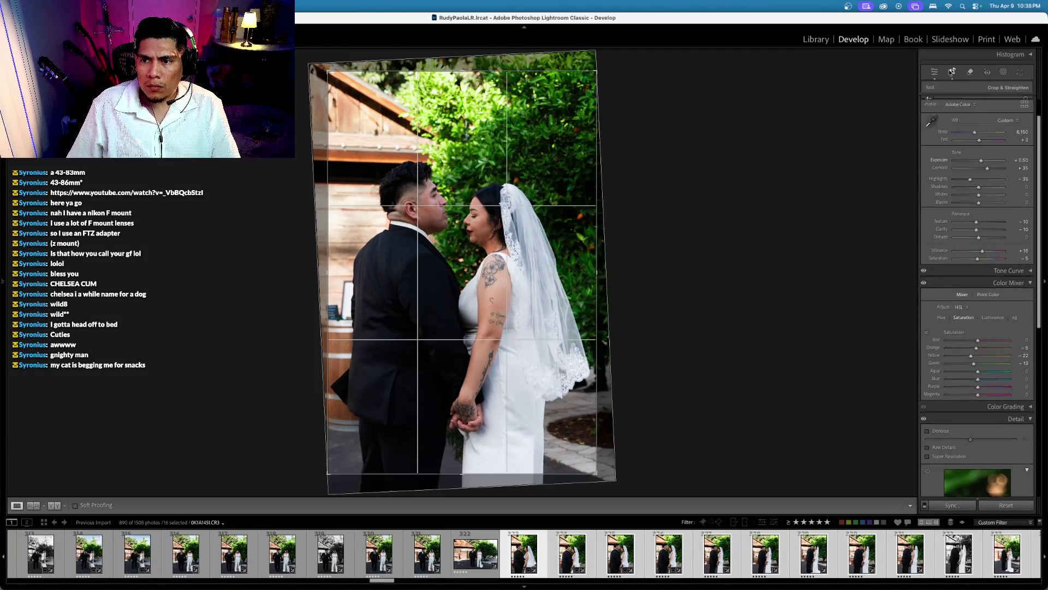
left_click_drag(808, 154, 809, 151)
key("Right")
key("Right")
left_click(572, 553)
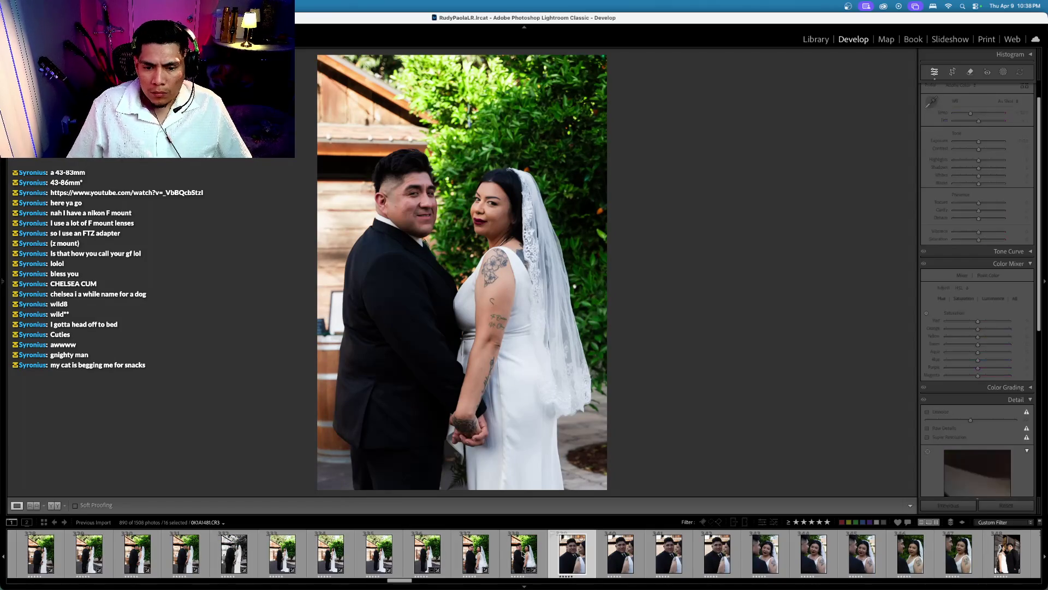
Step: Select two filmstrip photos and advance to the smiling groom close-up
left_click(523, 553, "shift")
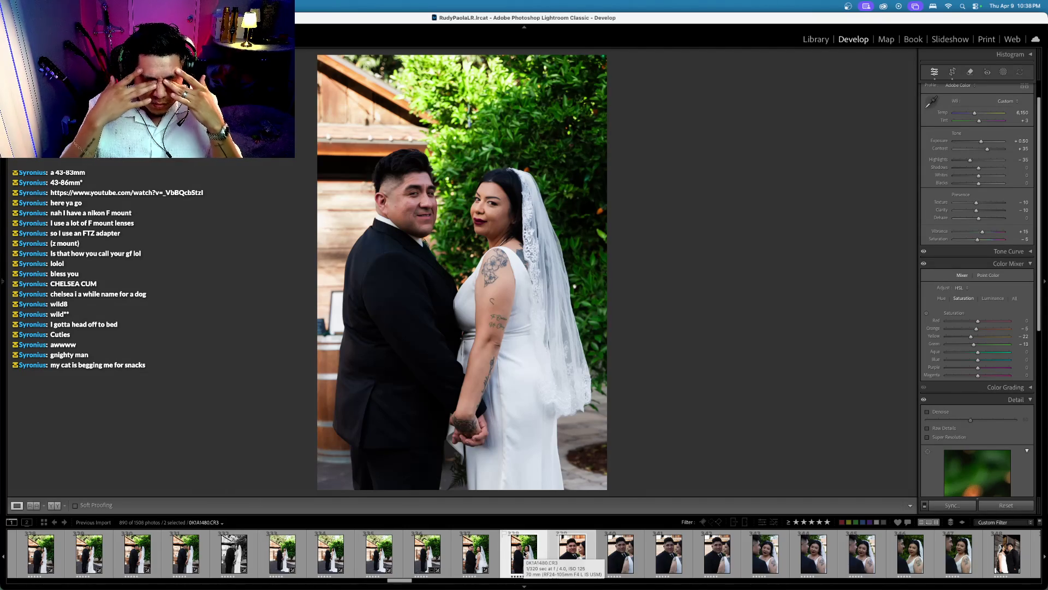
scroll(519, 557, "up", 1)
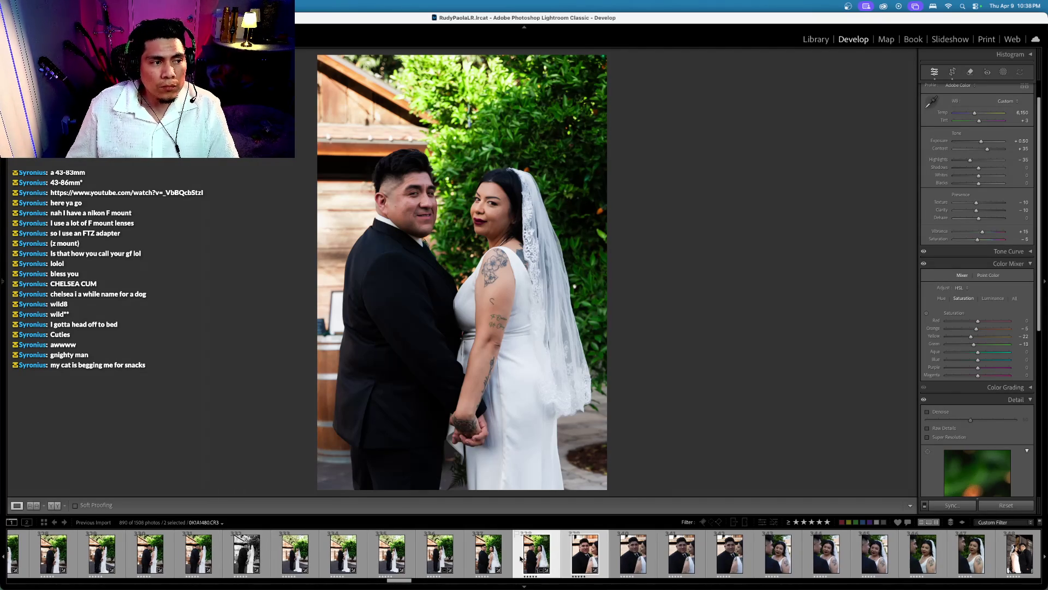
scroll(928, 554, "down", 1)
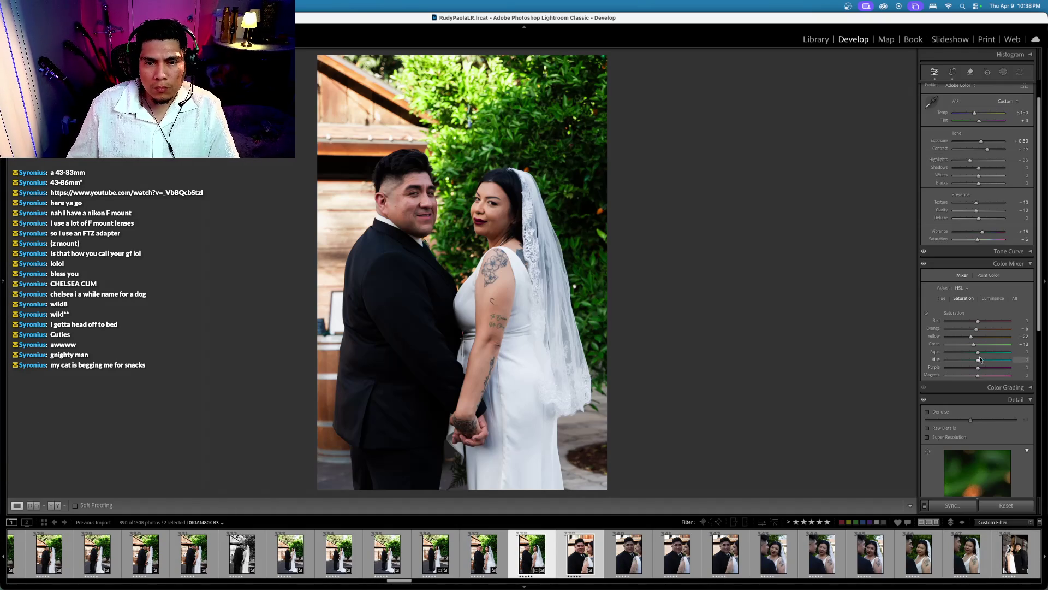
key("Right")
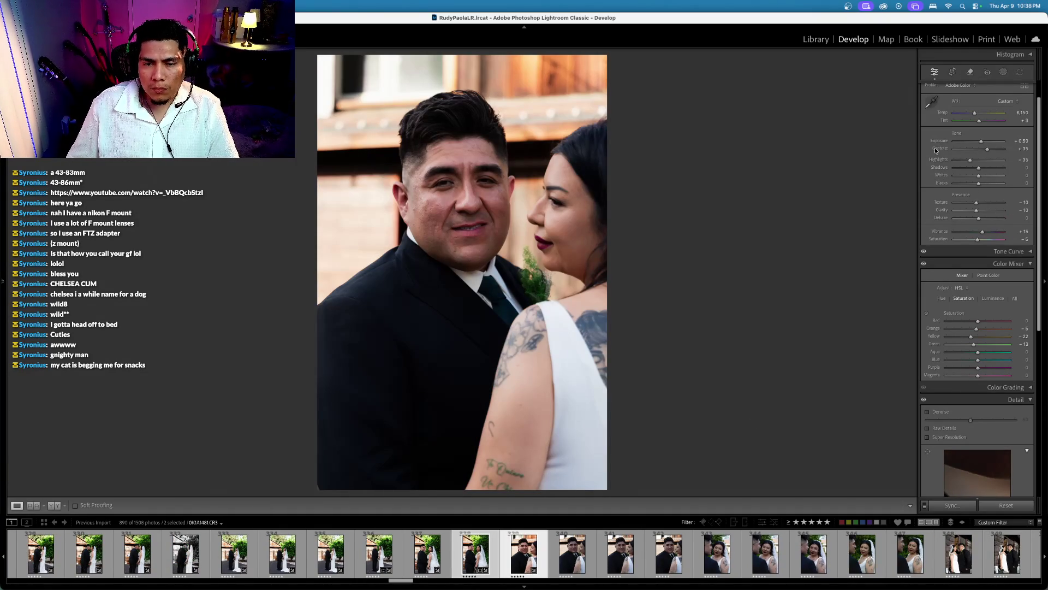
Step: Set the groom close-up's exposure to +0.60 and warm the white balance to 6,300
key("equal")
key("equal")
key("minus")
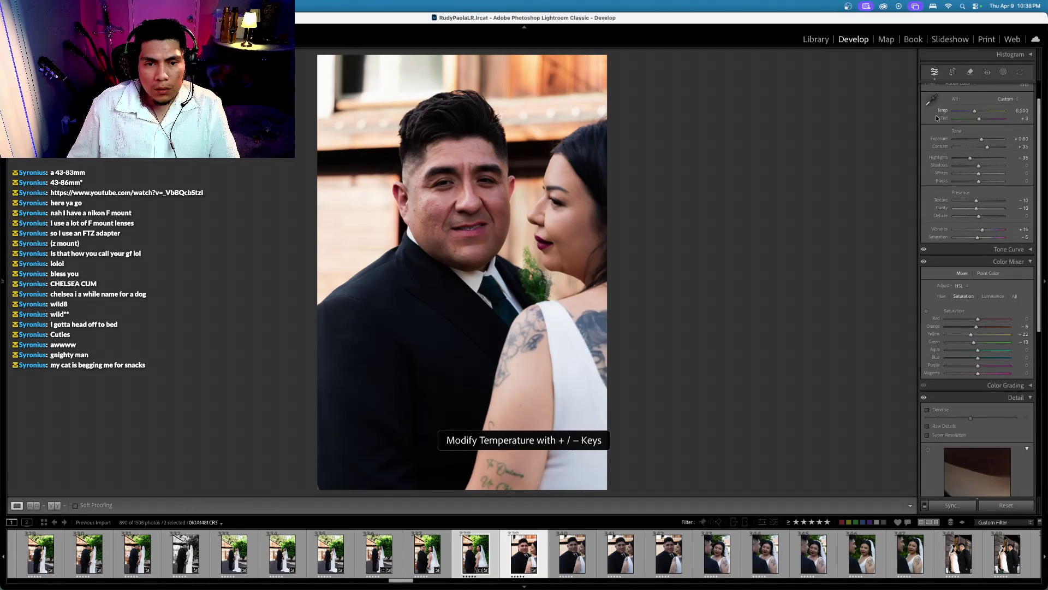
key("equal")
scroll(939, 136, "down", 1)
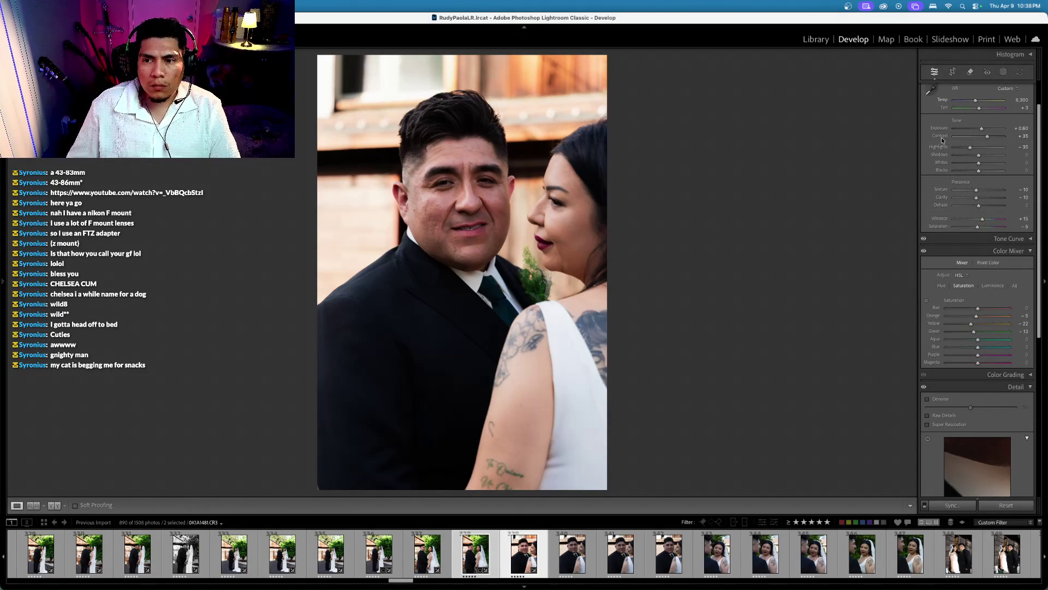
scroll(943, 133, "up", 1)
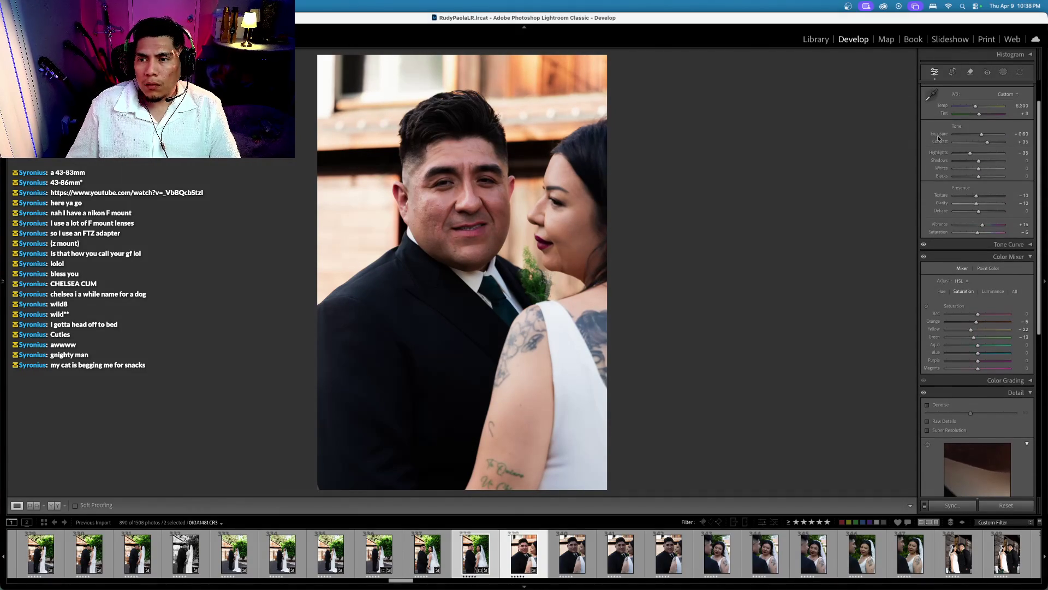
scroll(939, 138, "down", 1)
scroll(939, 133, "down", 1)
key("period")
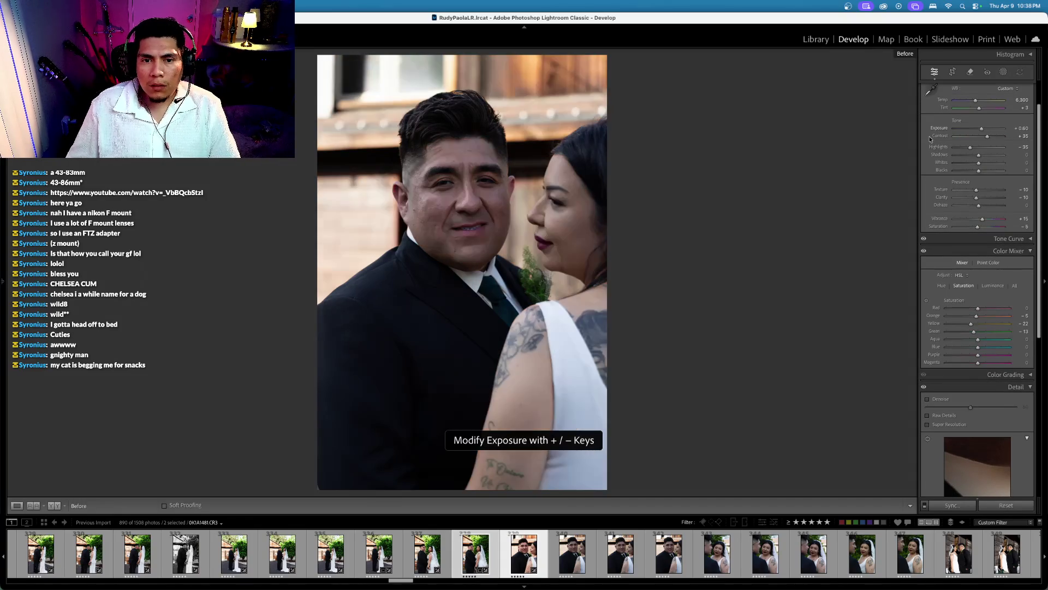
Step: Select the groom close-up plus the next eight photos and rate one 4 stars
left_click(524, 553)
scroll(603, 563, "down", 5)
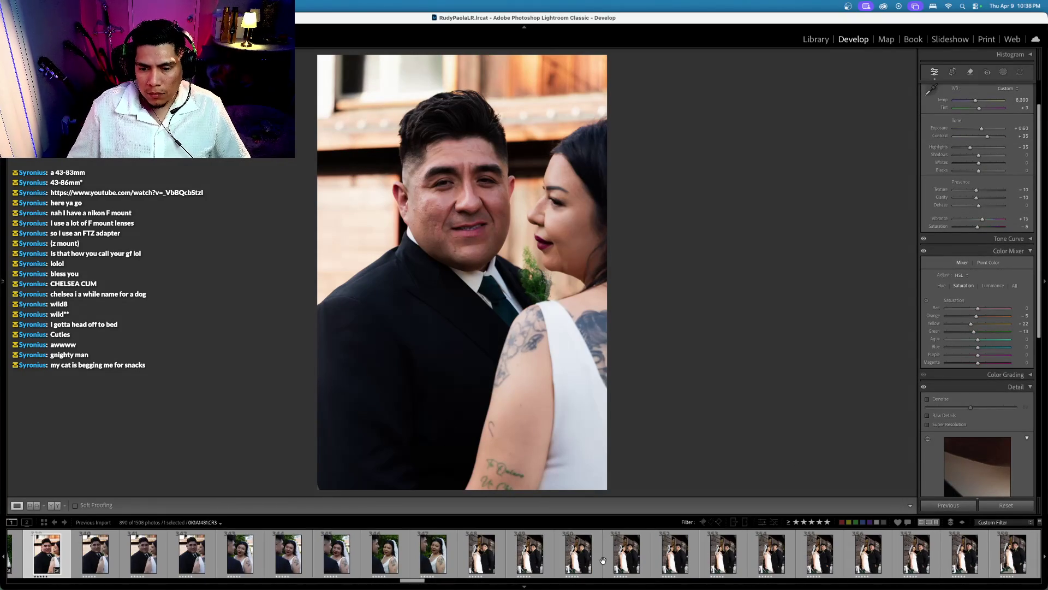
left_click(427, 557, "shift")
key("Right")
scroll(427, 557, "up", 3)
key("Left")
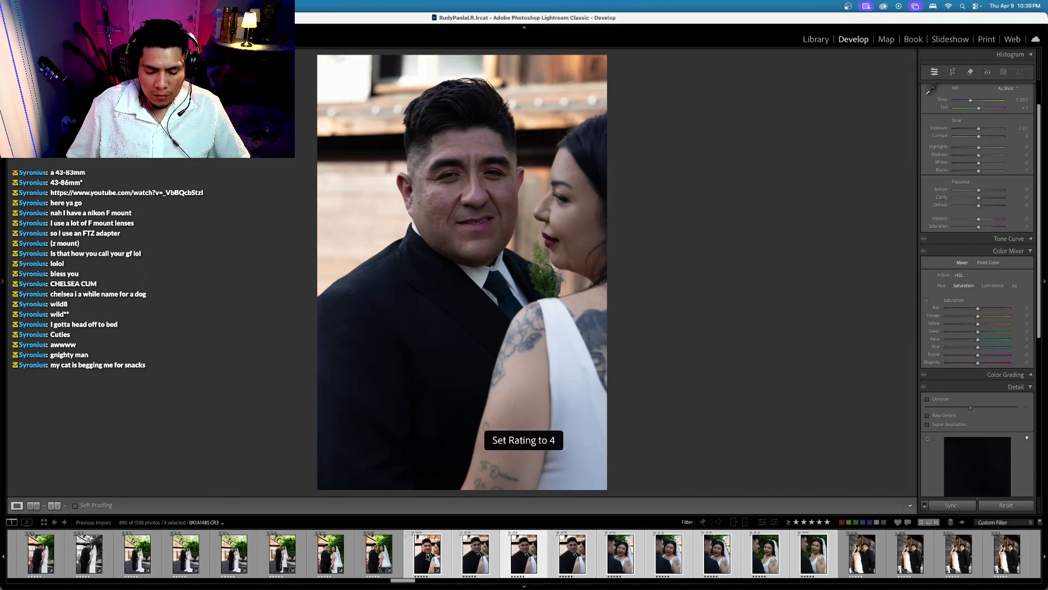
key("x")
Step: Sync the smiling groom photo's edits to the selected photos
key("Left")
key("Left")
key("Left")
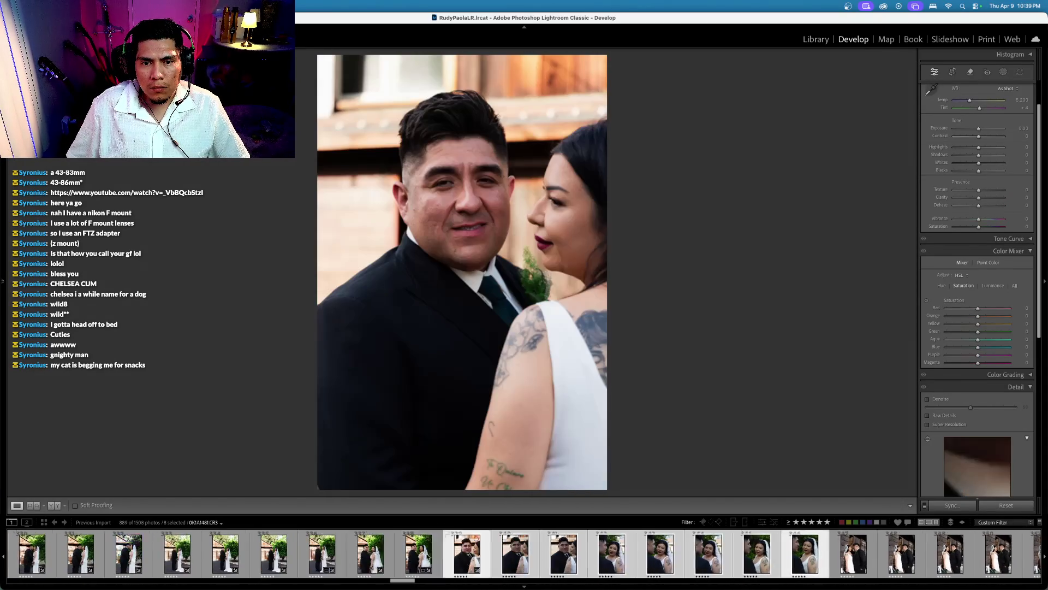
key("Right")
key("Right")
key("Right")
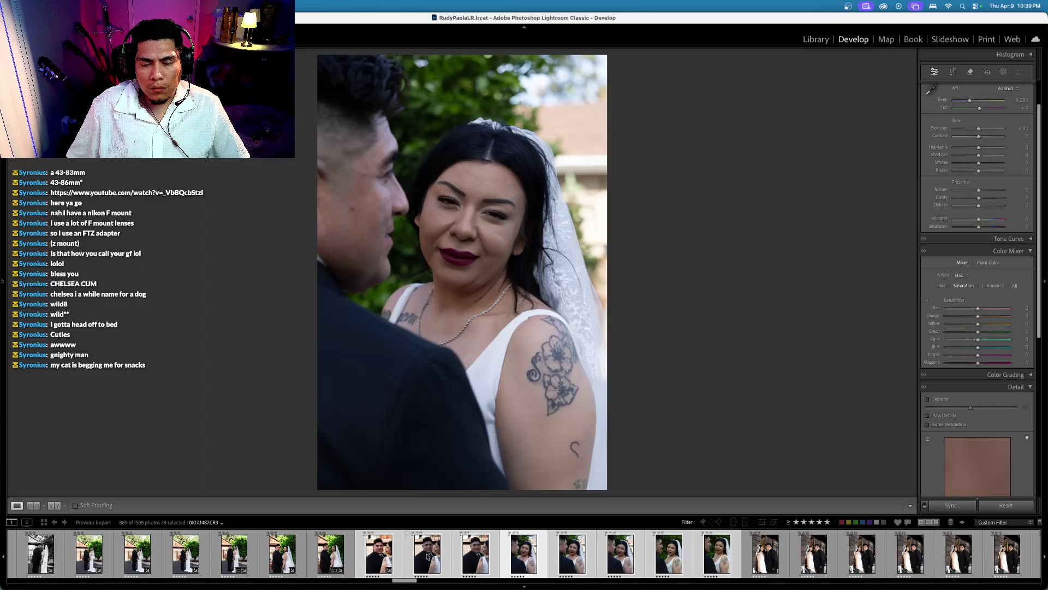
key("Left")
key("Left")
key("Left")
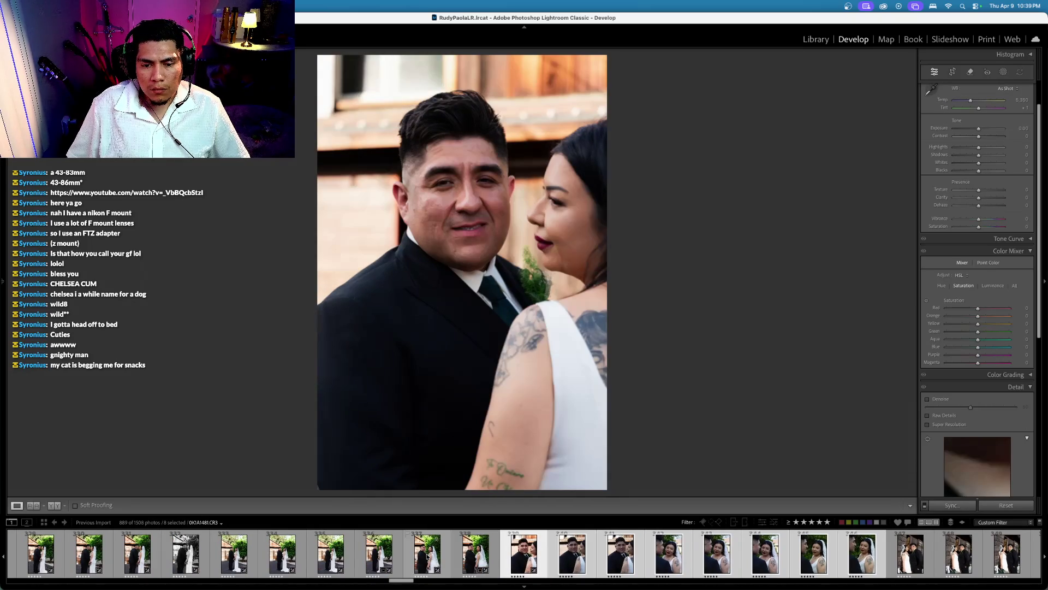
key("super+shift+s")
key("Return")
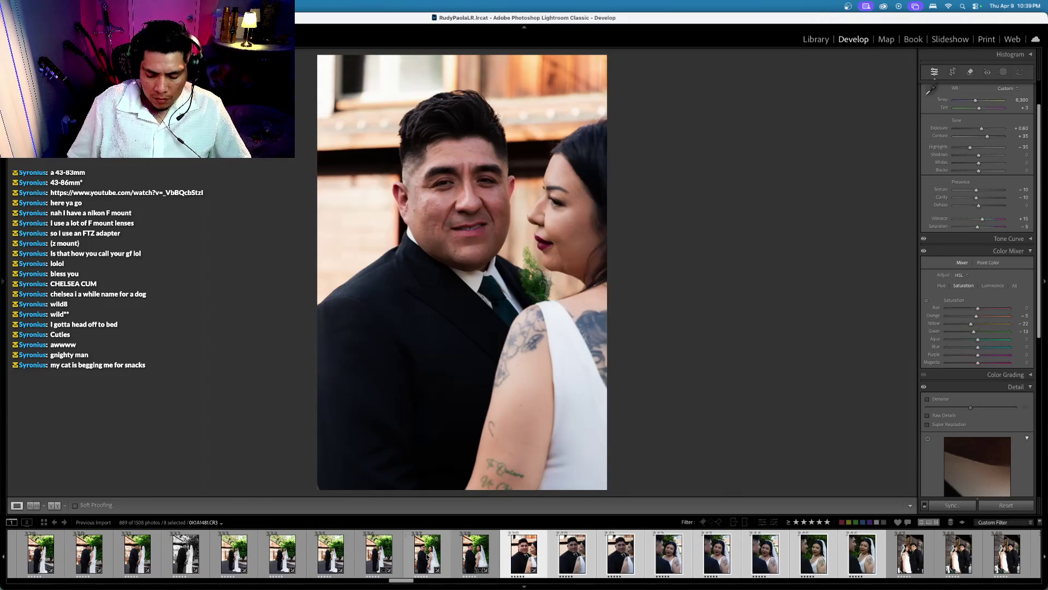
Step: Make the groom photo black and white with contrast +56 and exposure +0.70
key("Right")
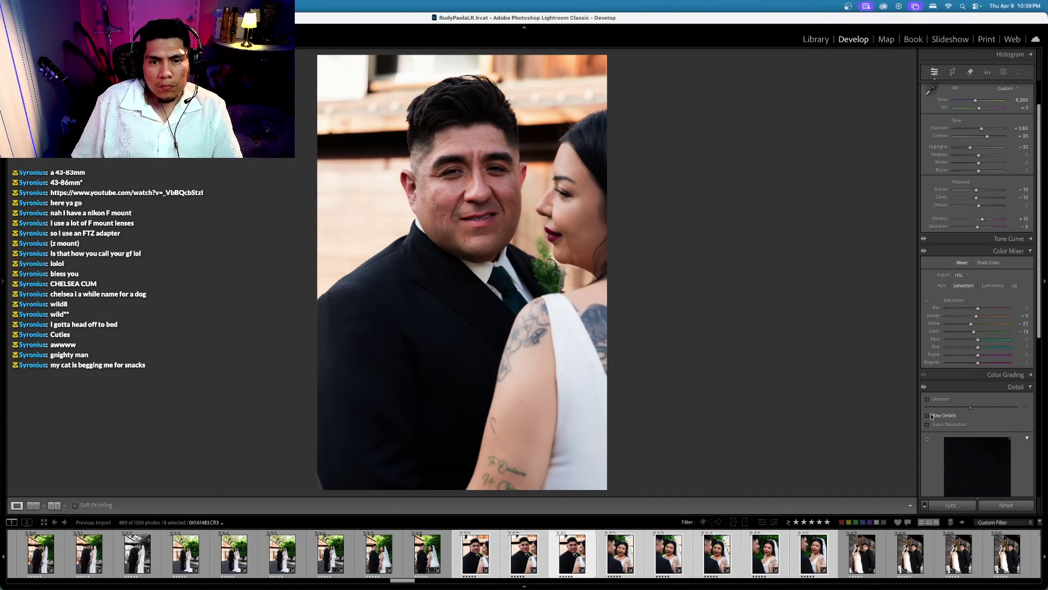
key("Right")
key("Left")
scroll(990, 396, "up", 1)
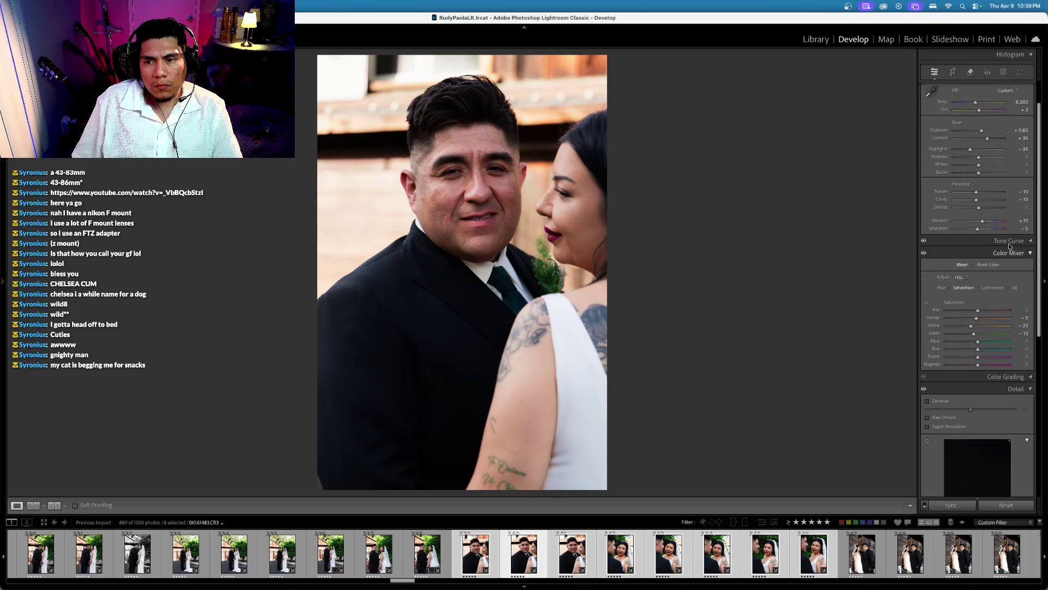
left_click_drag(977, 236, 767, 240)
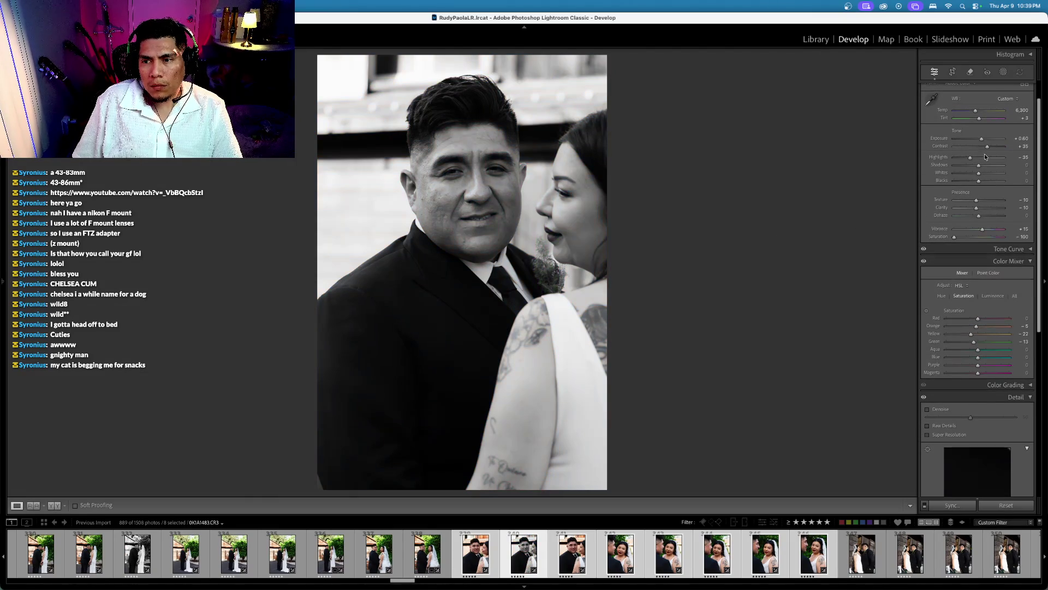
left_click_drag(987, 146, 993, 147)
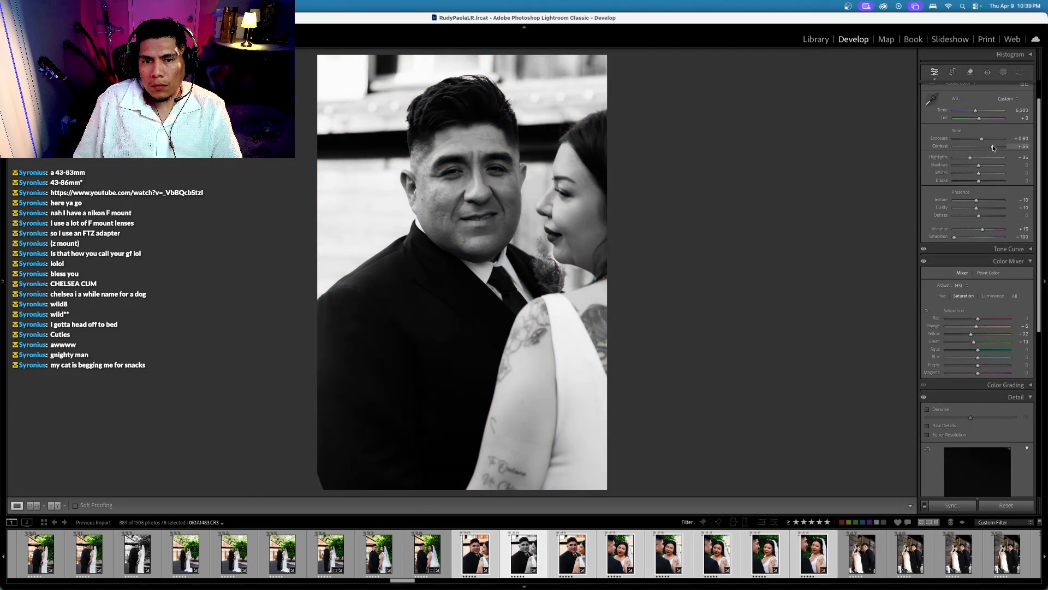
left_click(944, 139)
key("equal")
key("equal")
key("minus")
Step: Undo the shadows boost and contrast change on the black-and-white couple photo
key("Right")
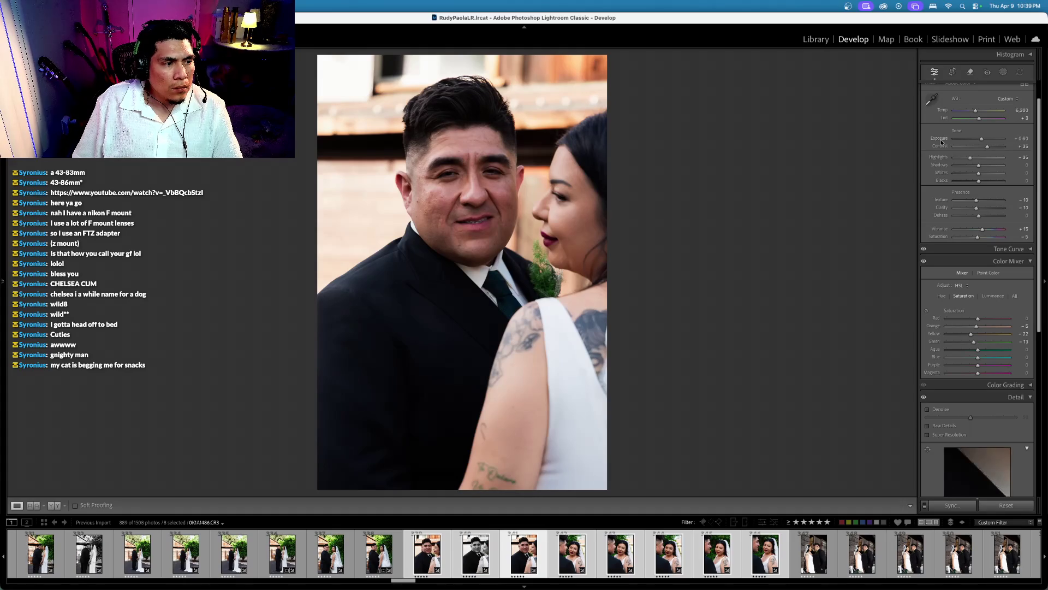
key("Left")
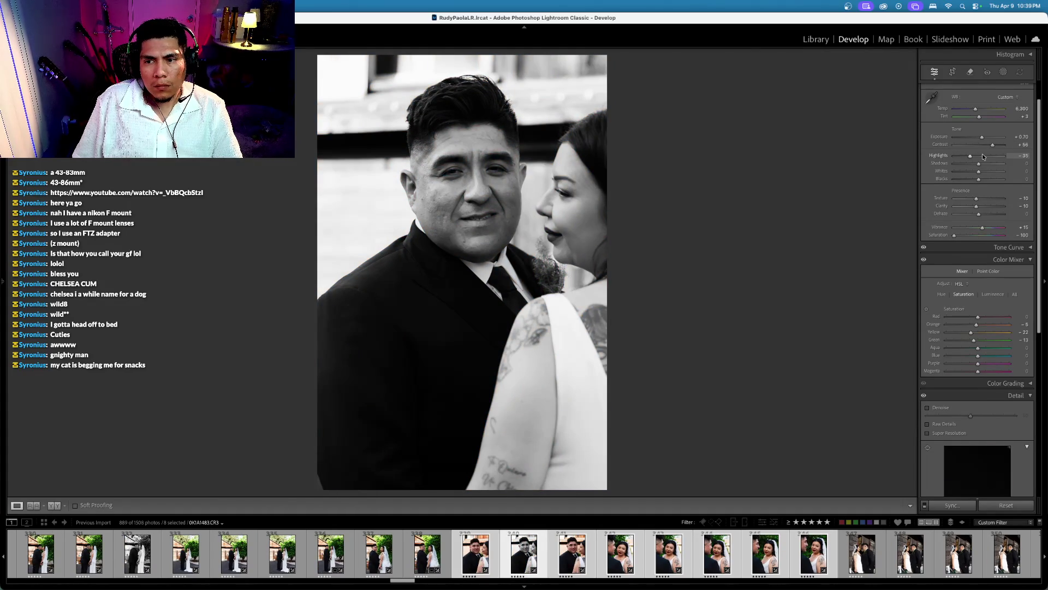
left_click_drag(985, 166, 988, 166)
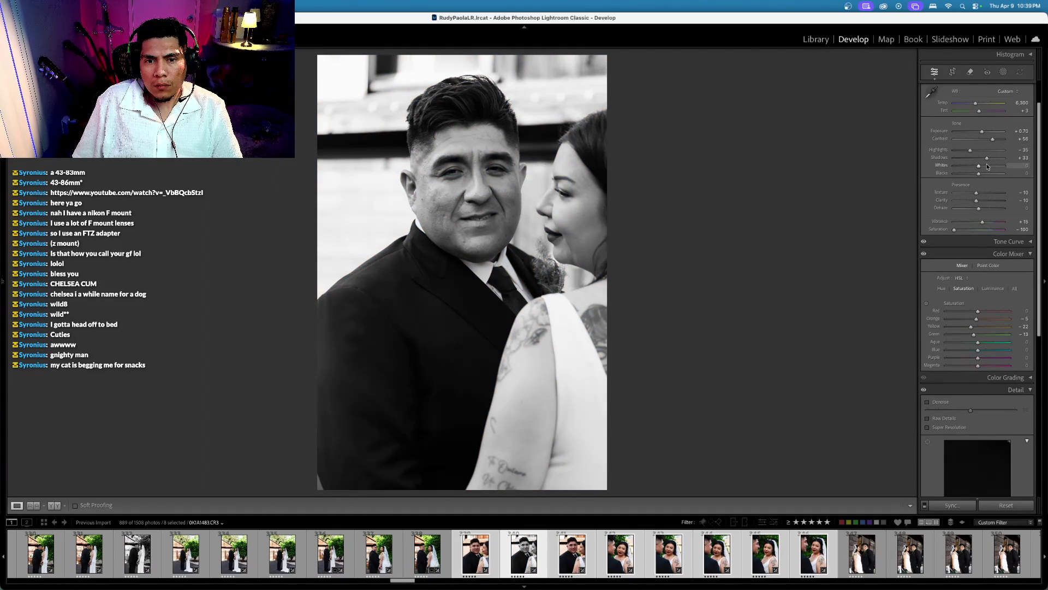
key("super+z")
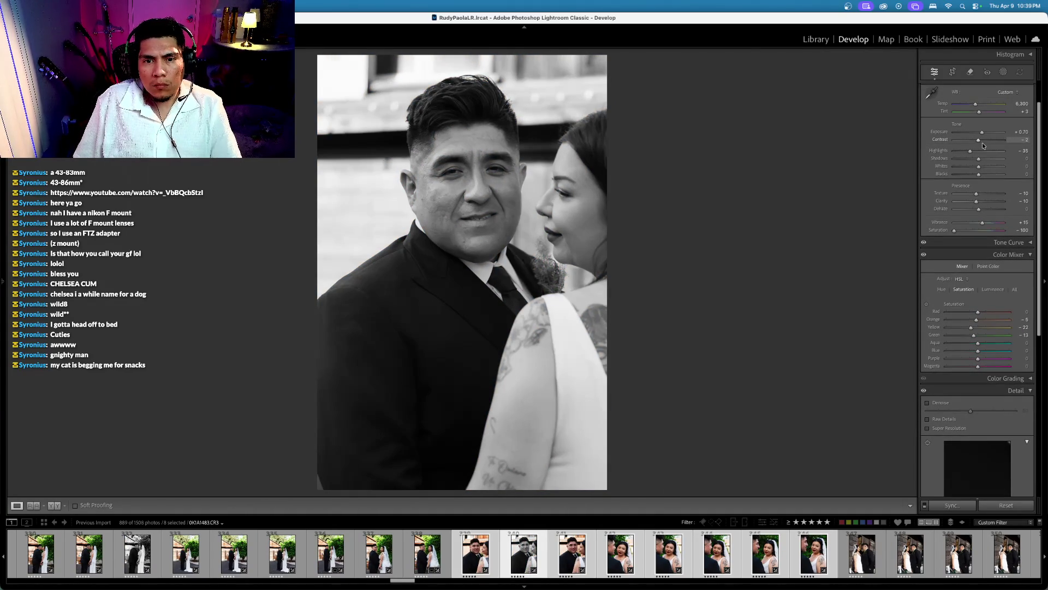
key("super+z")
key("super+z")
Step: Turn the smiling-bride close-up black and white with exposure at +0.70
key("Right")
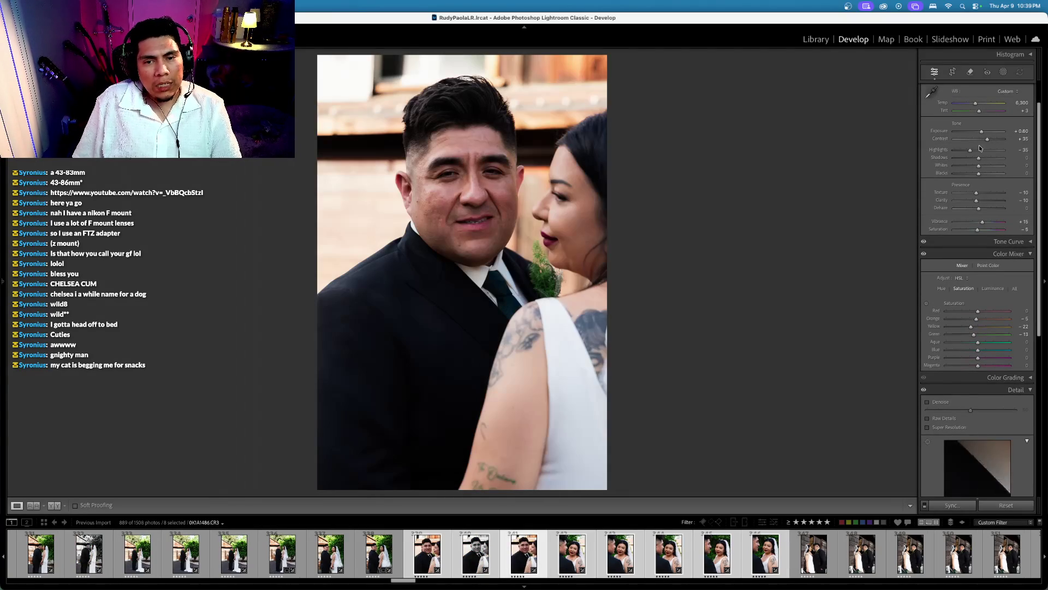
key("Right")
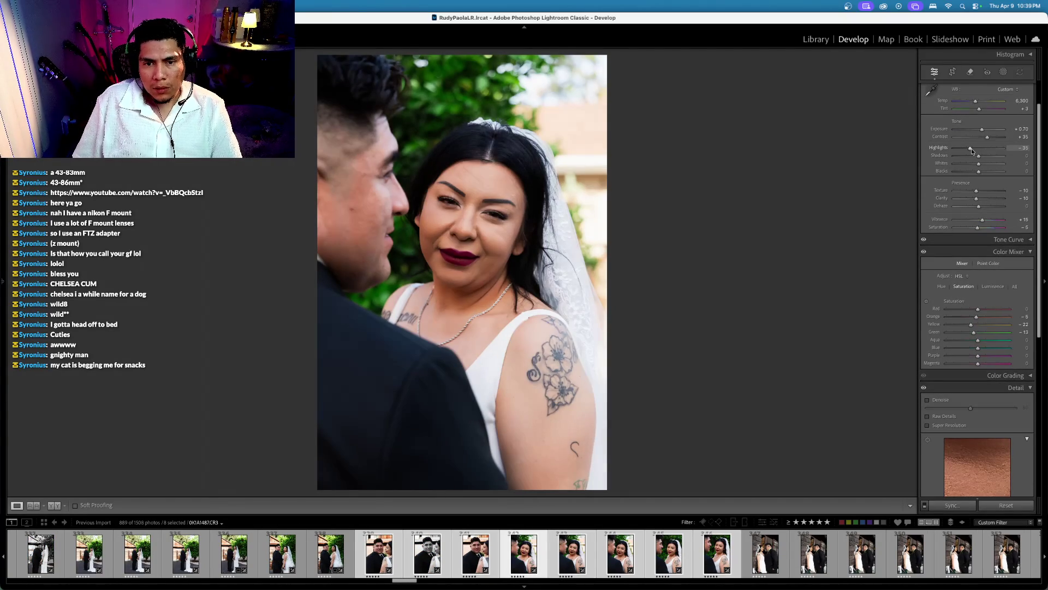
key("Right")
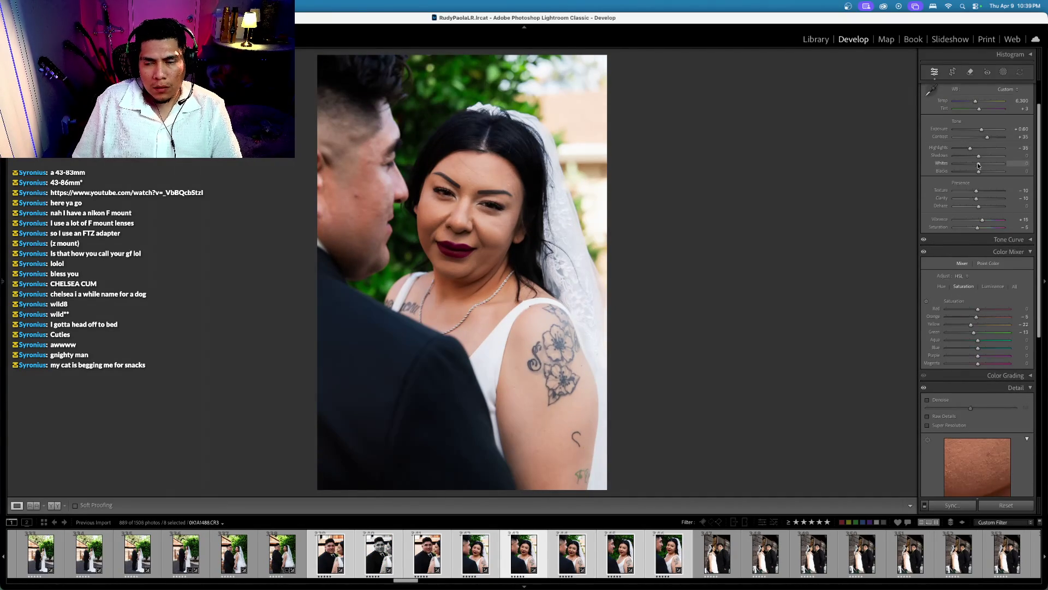
scroll(977, 222, "down", 1)
left_click_drag(977, 222, 869, 217)
key("equal")
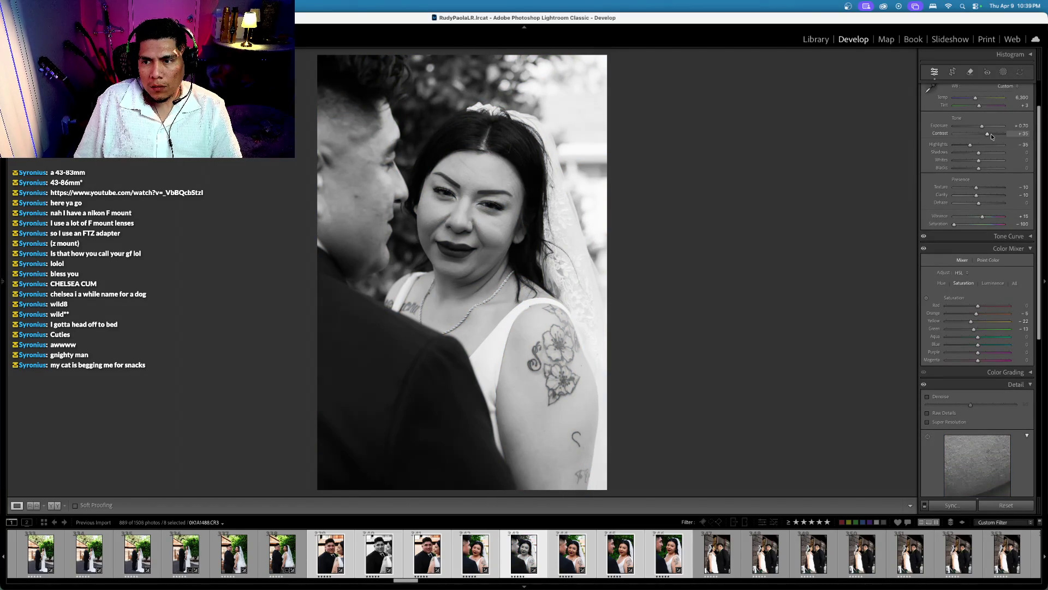
key("Right")
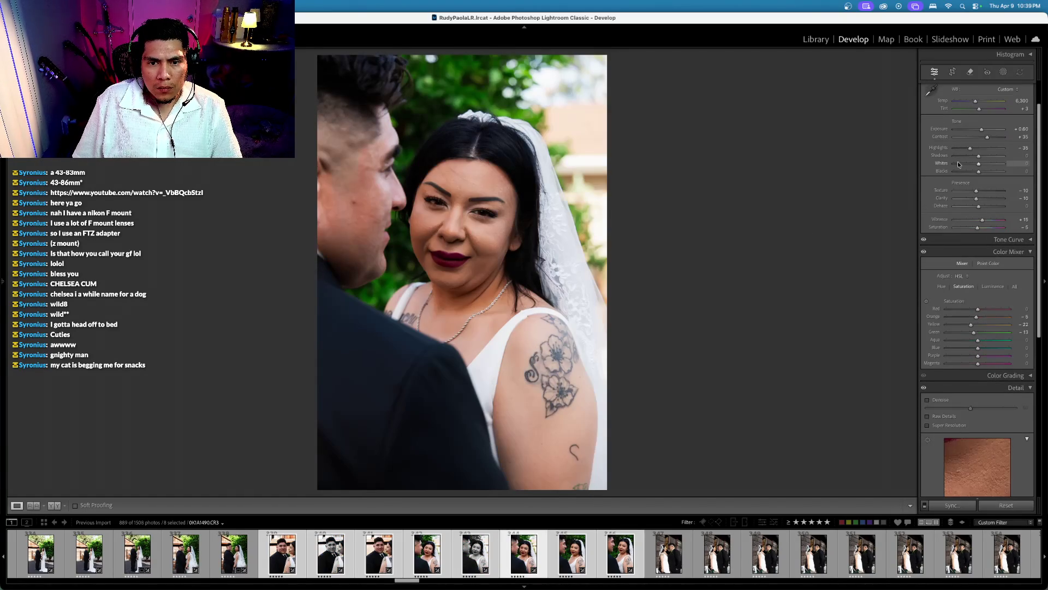
key("Right")
key("Right")
key("Right")
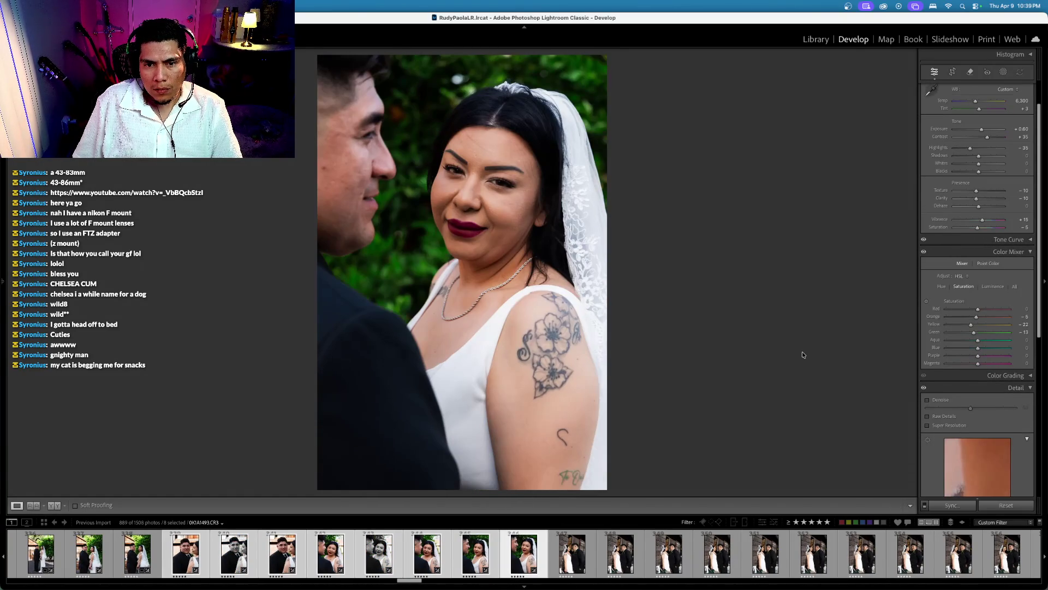
Step: Select only the wooden-wall photo and reset its overblown exposure to 0
left_click(573, 557)
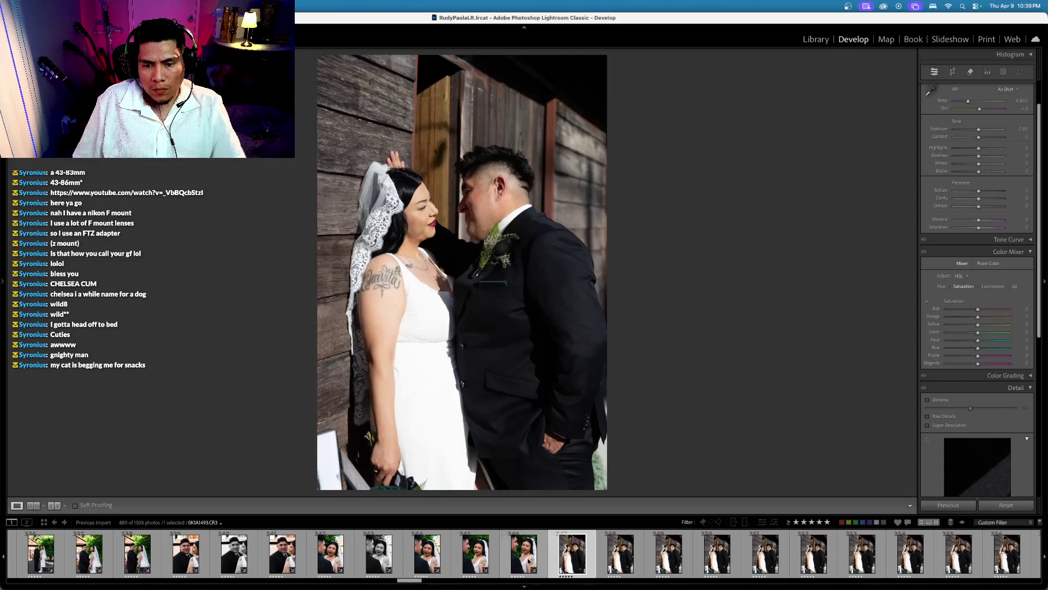
left_click(528, 561, "super")
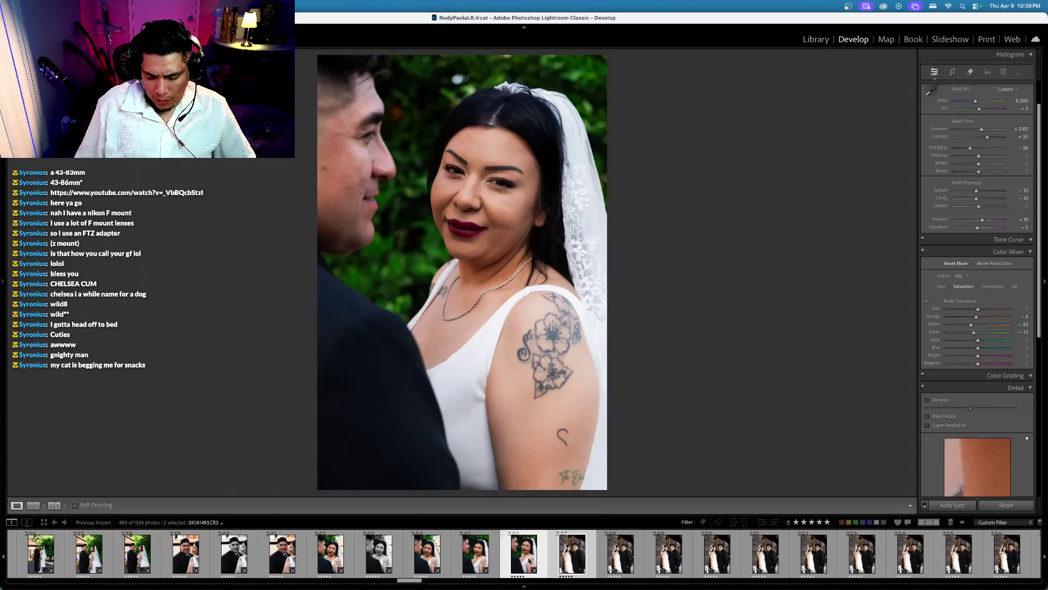
left_click(572, 554)
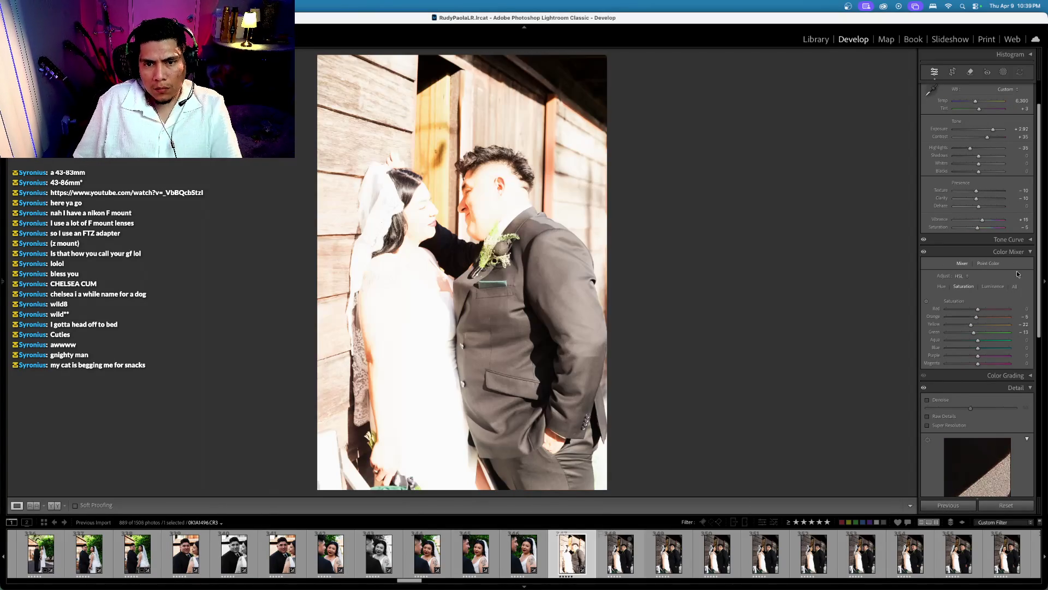
double_click(939, 128)
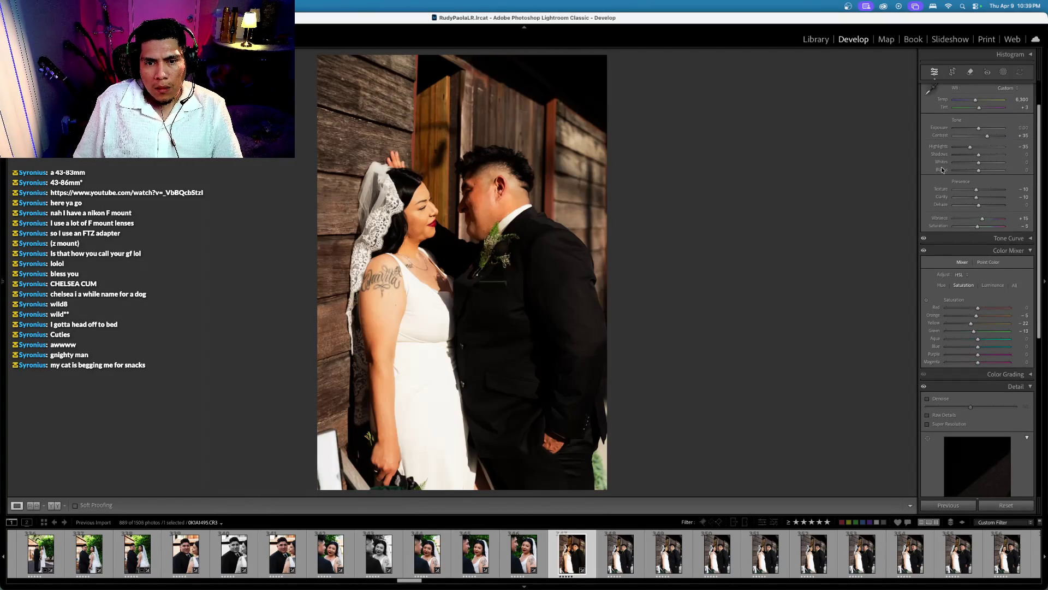
Step: Warm the wooden-wall photo's temperature to 4,950 and set tint to +5
left_click(1007, 88)
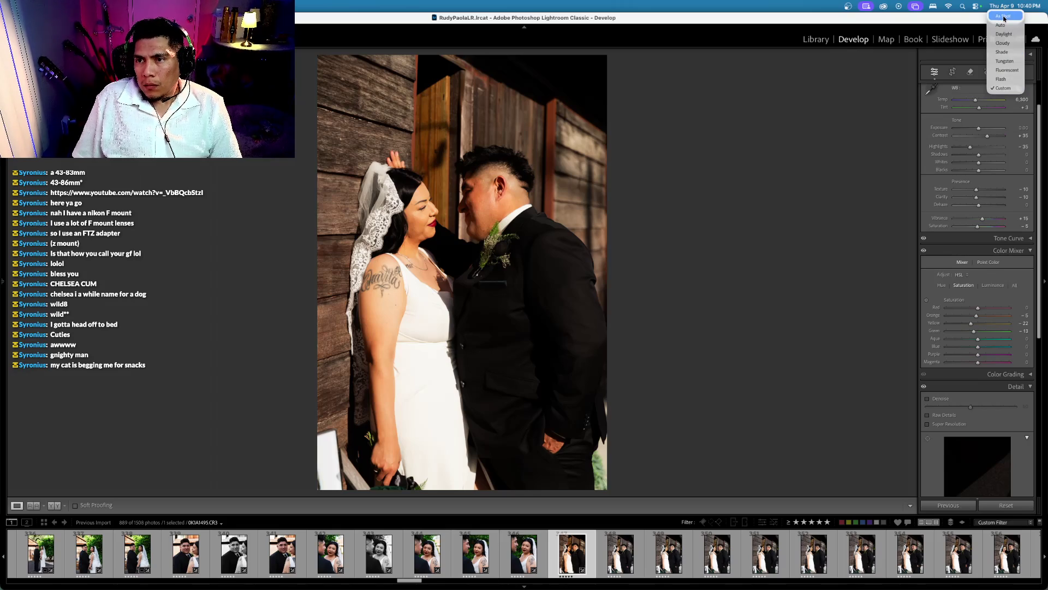
left_click(941, 260)
scroll(960, 133, "up", 2)
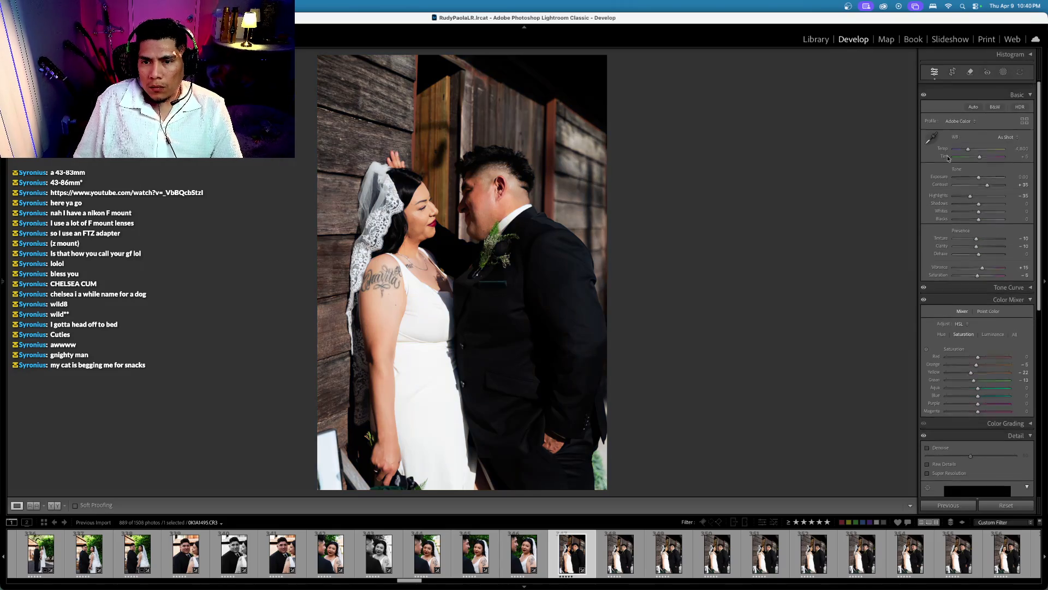
key("equal")
key("equal")
key("equal")
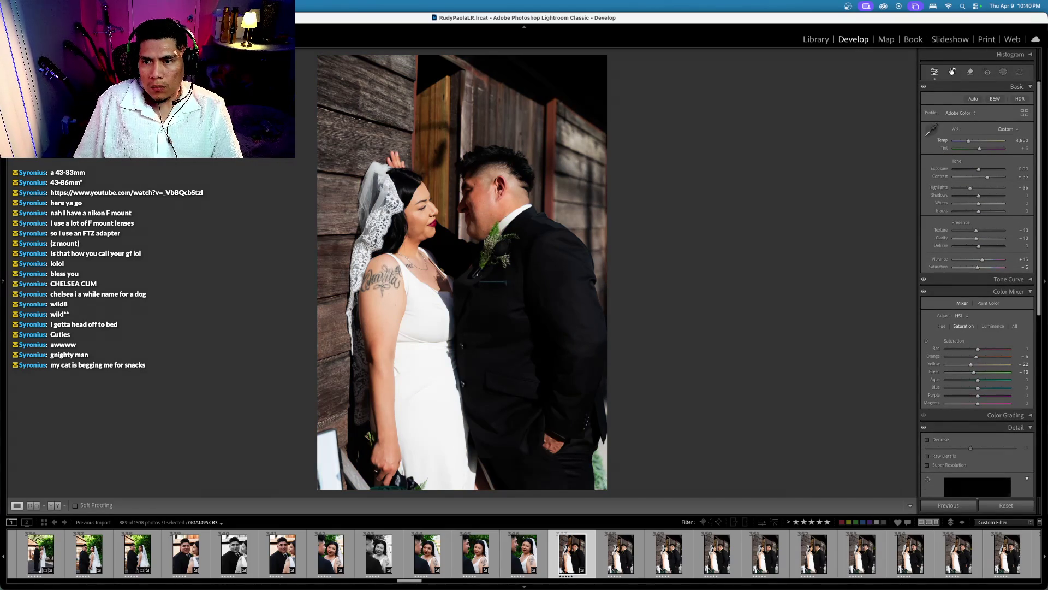
left_click(952, 72)
key("r")
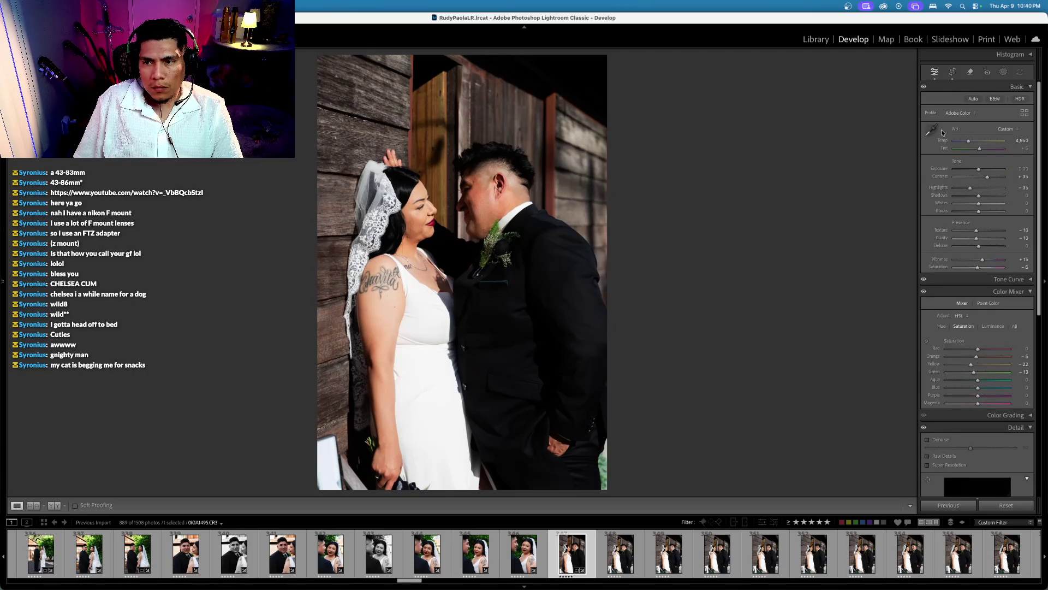
key("equal")
key("minus")
key("comma")
key("equal")
scroll(940, 144, "down", 1)
key("minus")
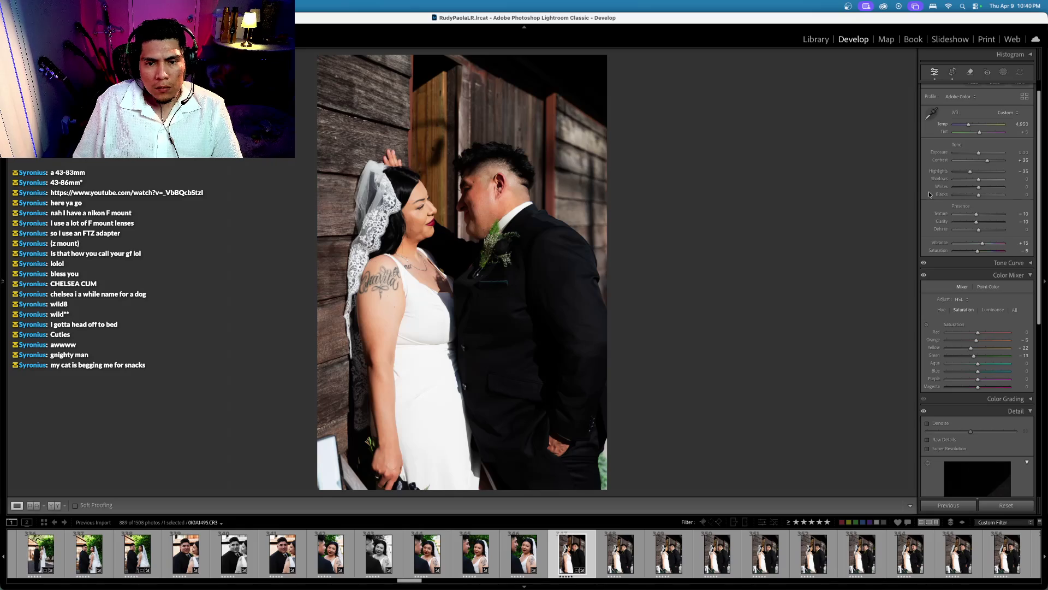
Step: Lift Shadows to +20 and settle Exposure at -0.20
left_click(940, 155)
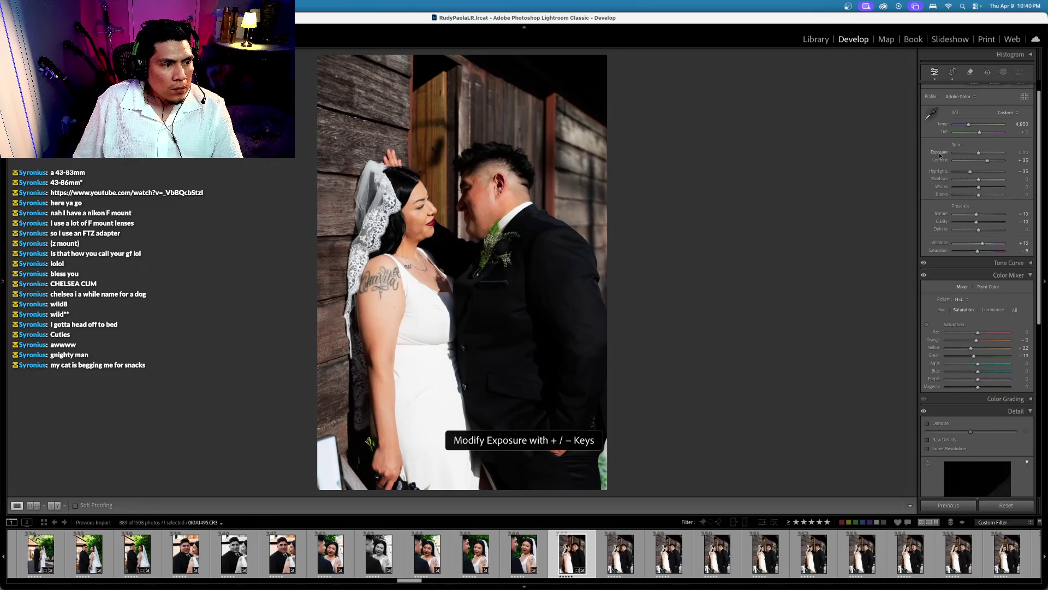
key("minus")
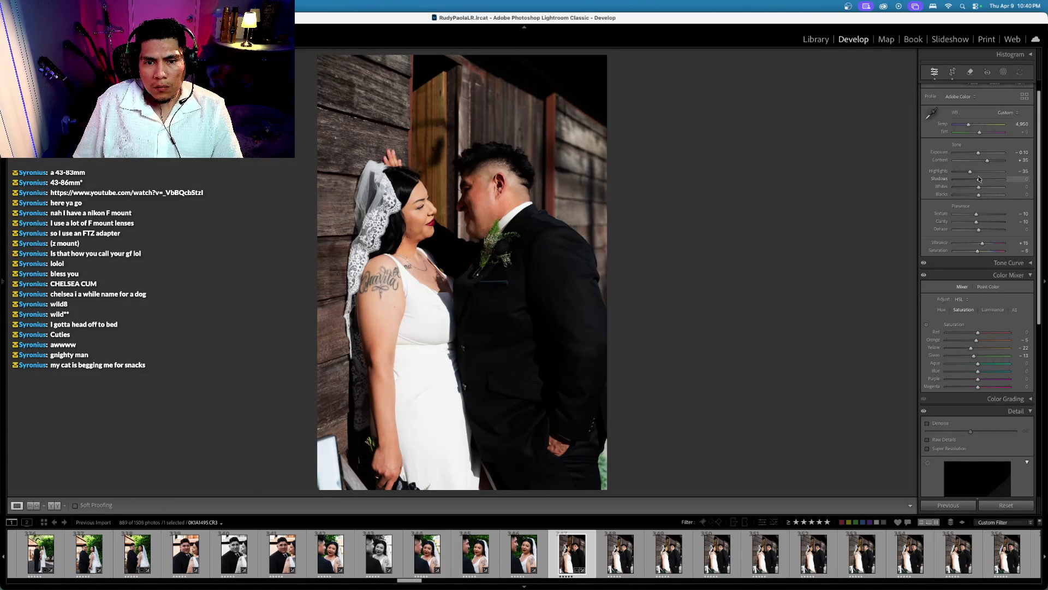
left_click_drag(982, 180, 984, 181)
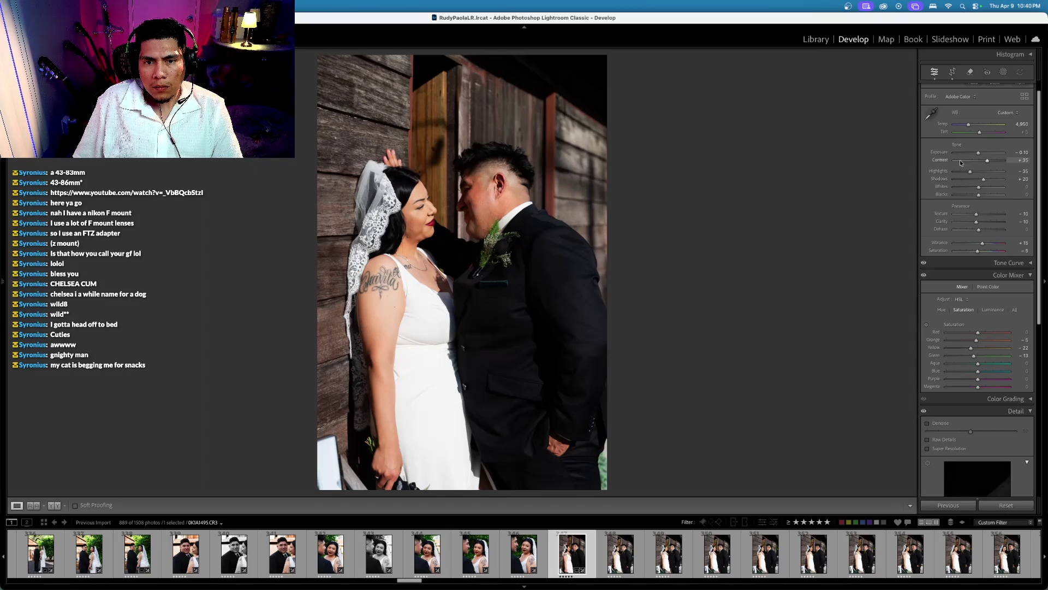
key("minus")
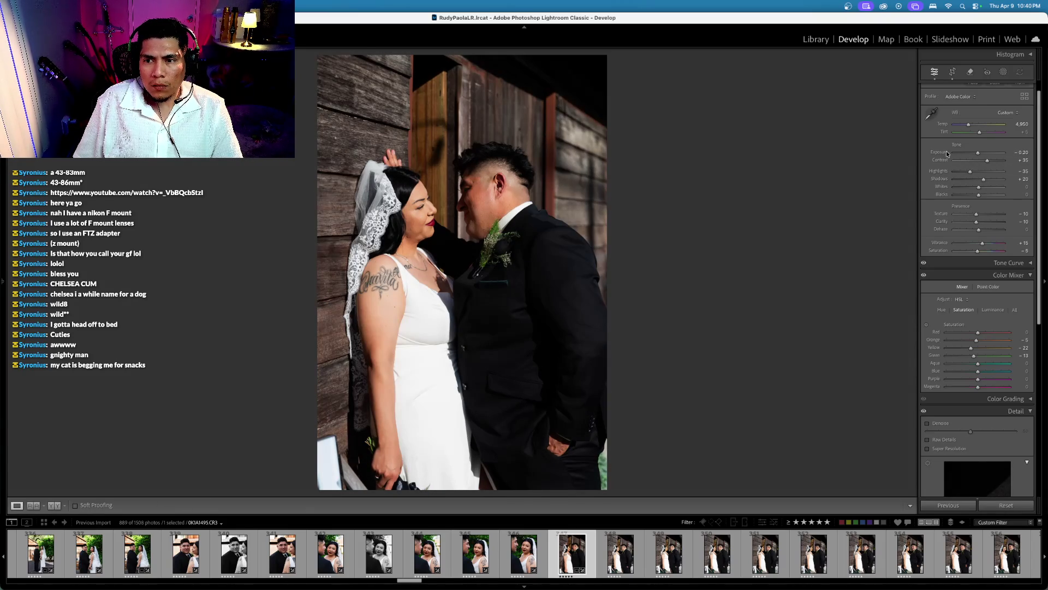
key("equal")
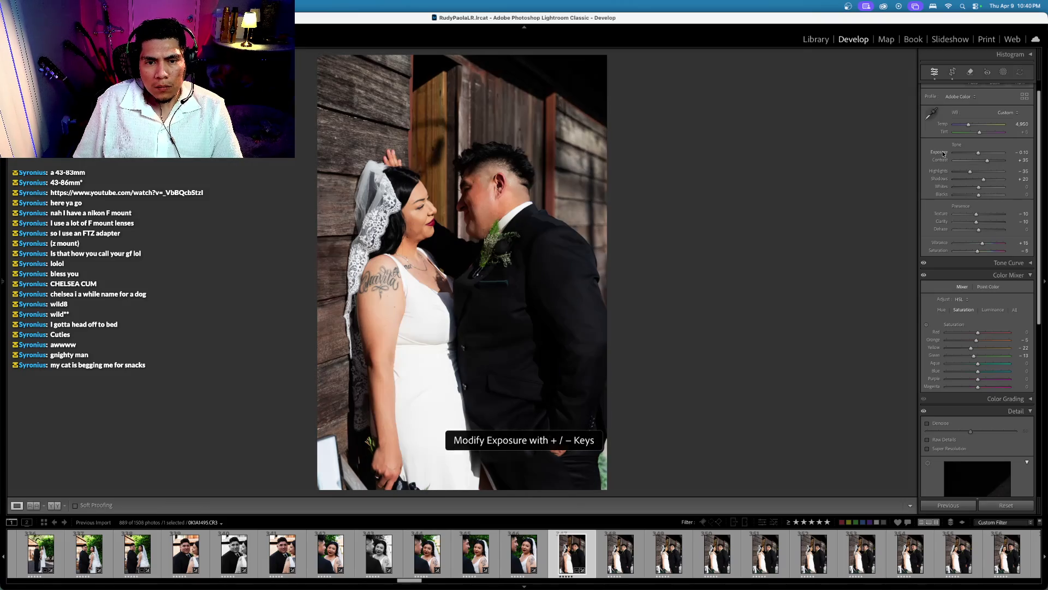
key("minus")
key("minus")
key("equal")
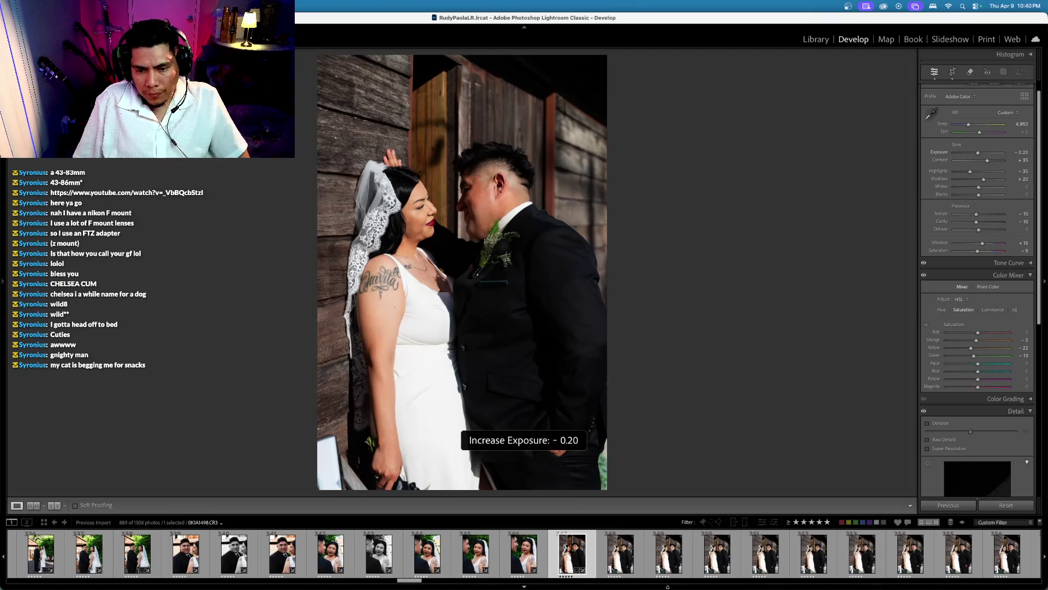
scroll(710, 554, "down", 5)
left_click(715, 568)
scroll(715, 568, "down", 2)
scroll(715, 567, "down", 2)
scroll(715, 568, "down", 2)
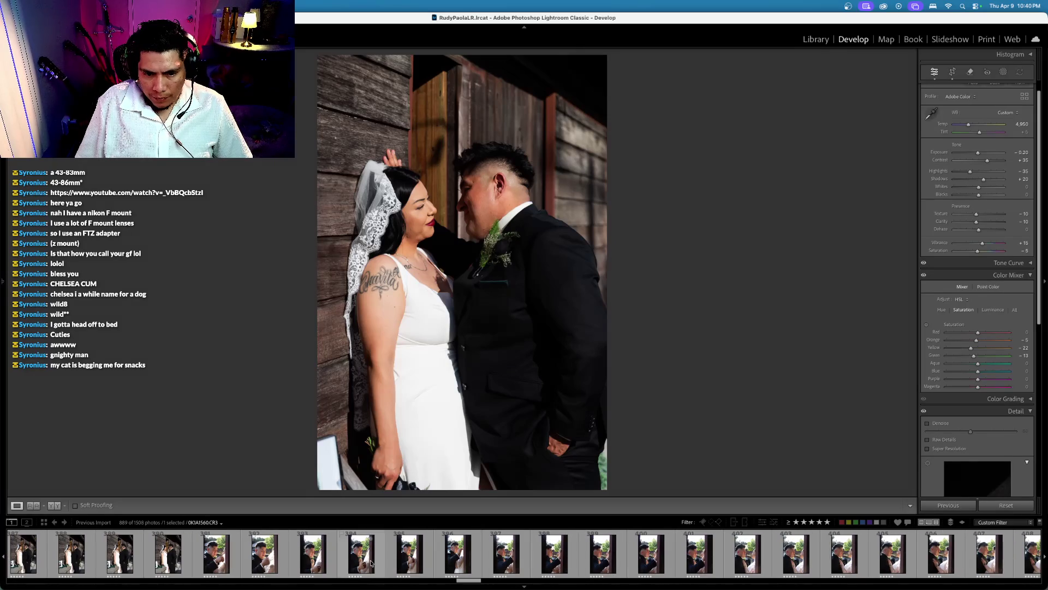
Step: Sync the wooden-wall grade to the run of similar shots
left_click(210, 556, "shift")
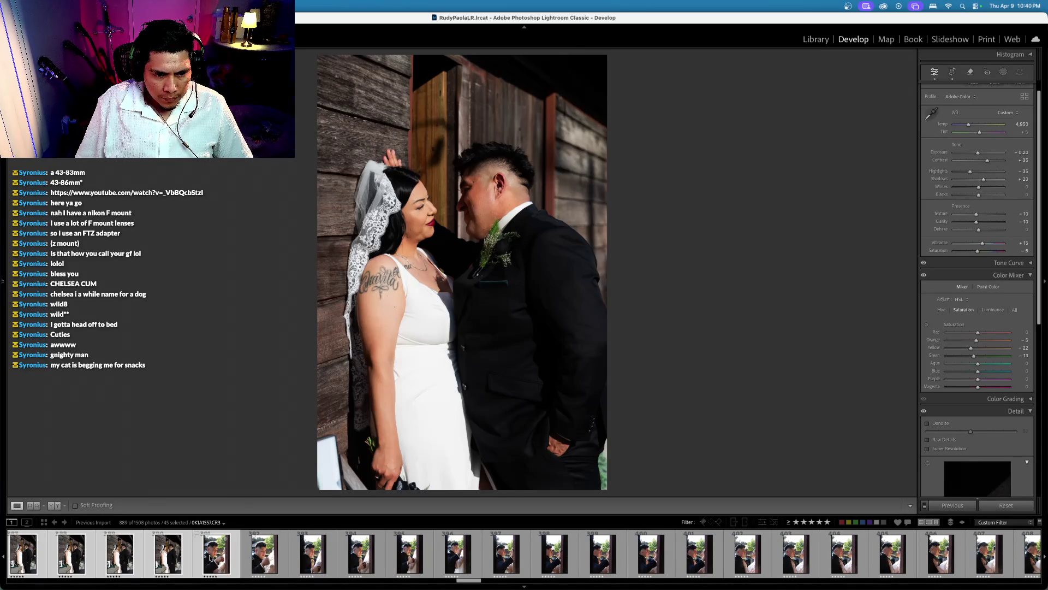
key("super+alt+s")
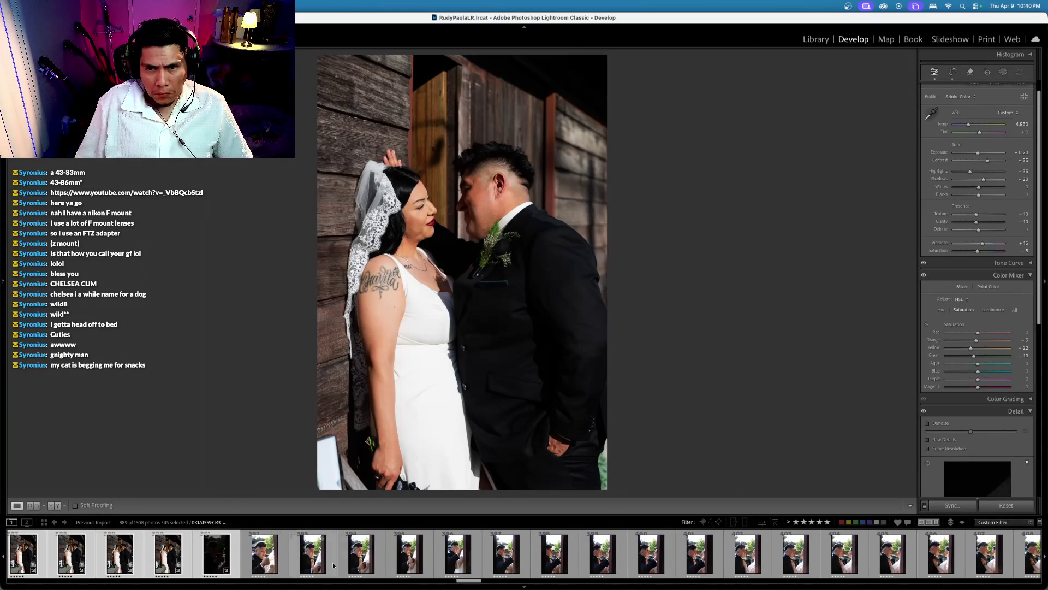
key("Right")
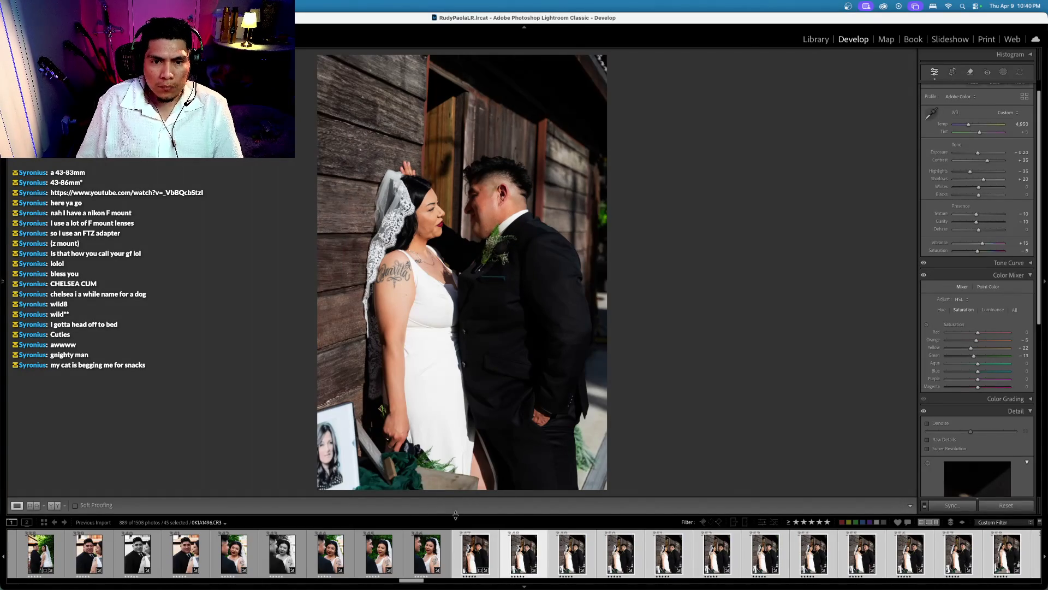
Step: Auto-straighten the framed-portrait photo and tighten its crop
left_click(951, 73)
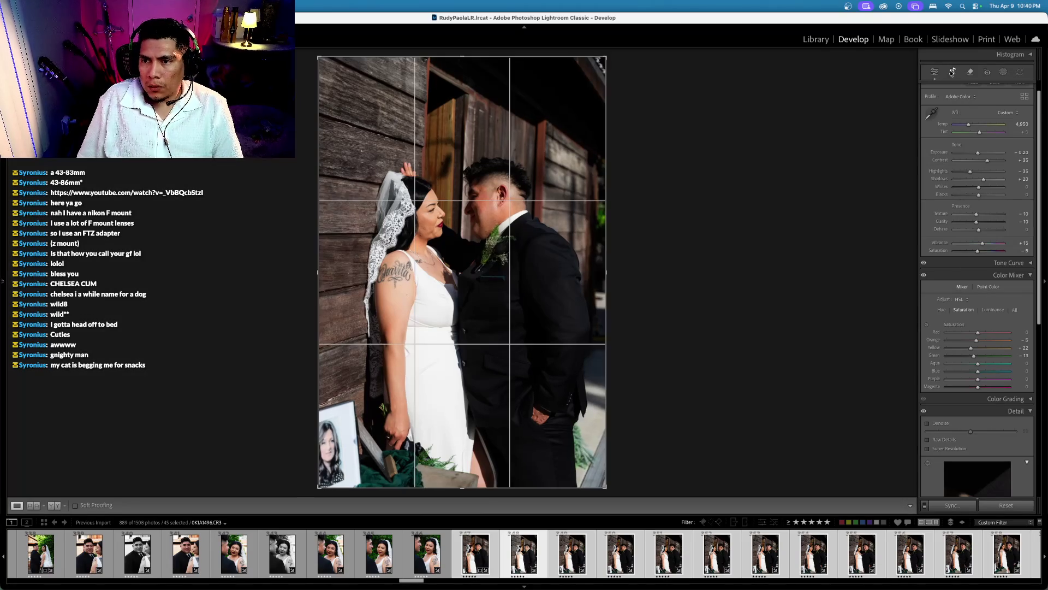
left_click(1019, 115)
key("Return")
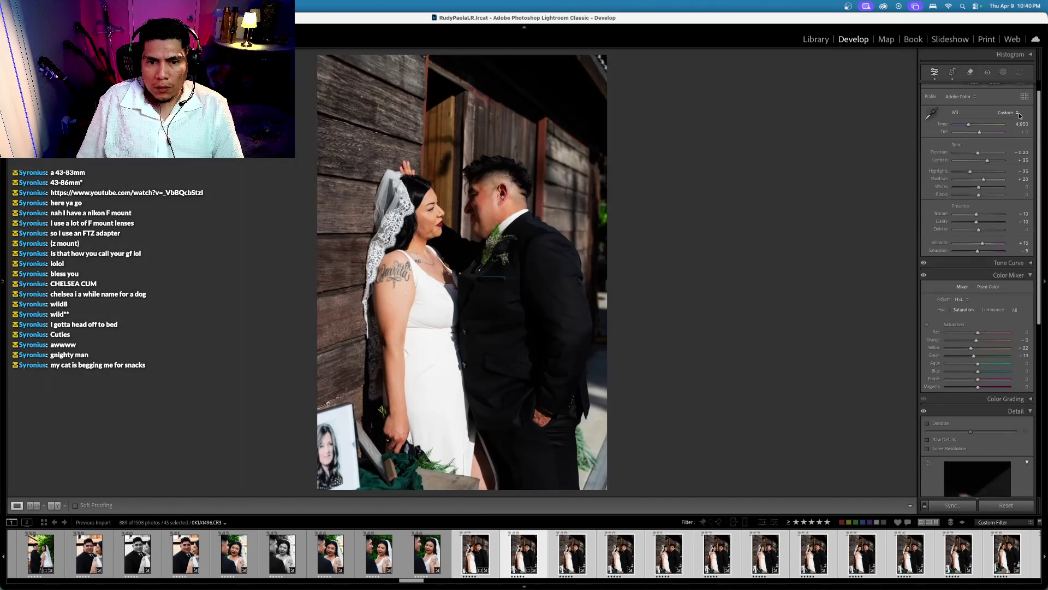
left_click(952, 73)
left_click_drag(839, 100, 841, 107)
key("Return")
key("Right")
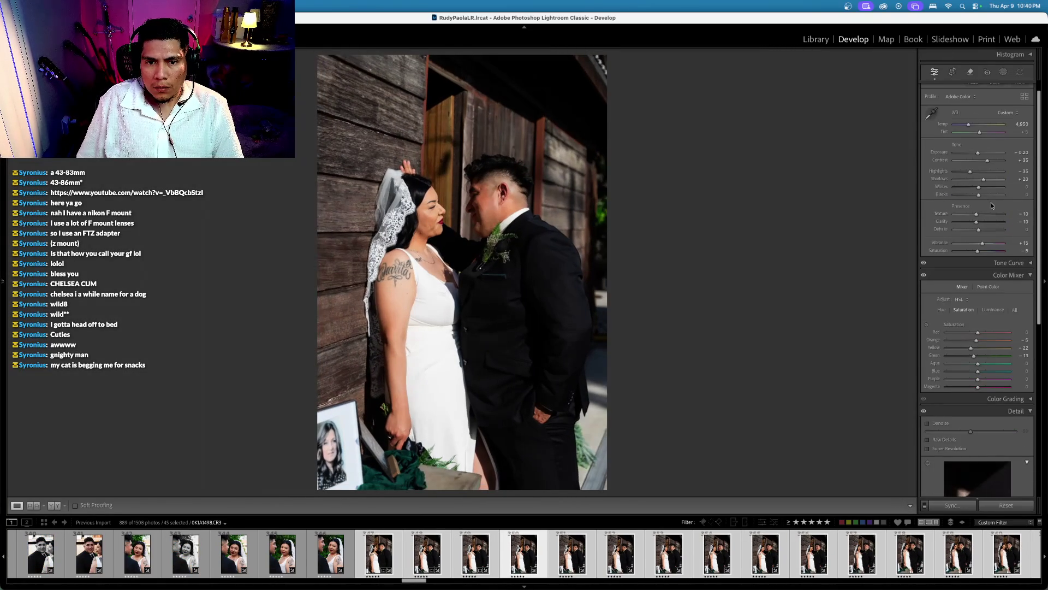